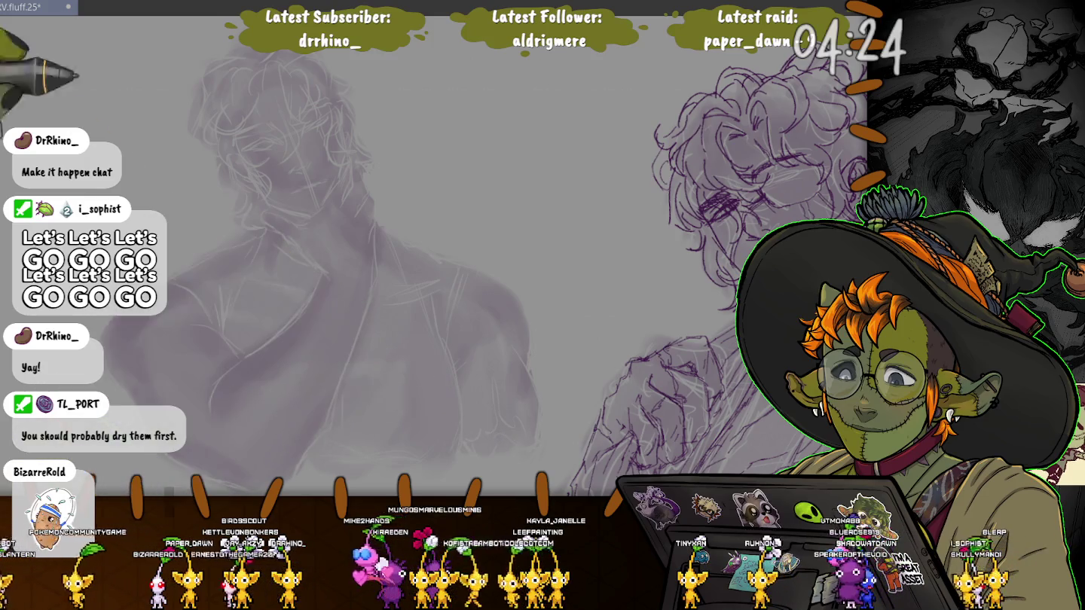
# Zoom in until the left figure's chest and shoulders fill the view
pyautogui.scroll(3, 281, 377)
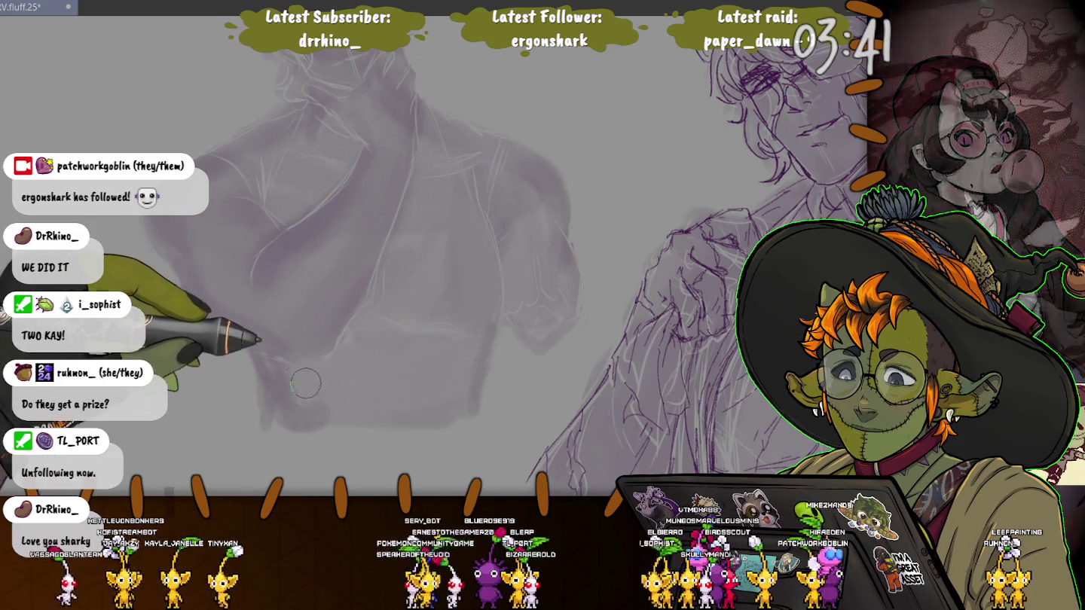
# Nudge the brush size up and back down, then reframe to show head and torso
pyautogui.press(']')
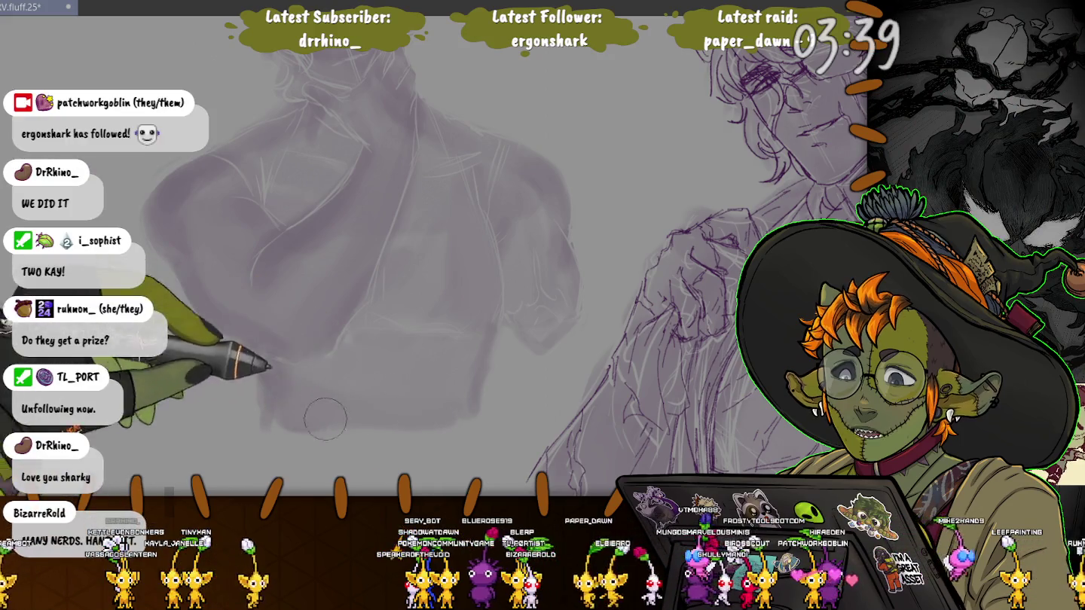
pyautogui.press('[')
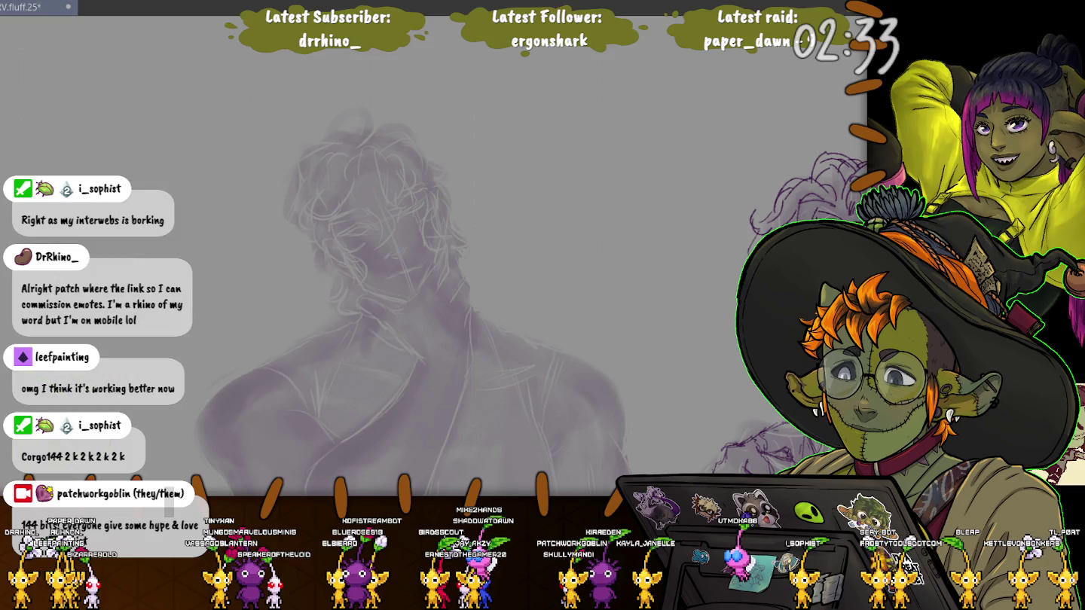
pyautogui.scroll(3, 232, 265)
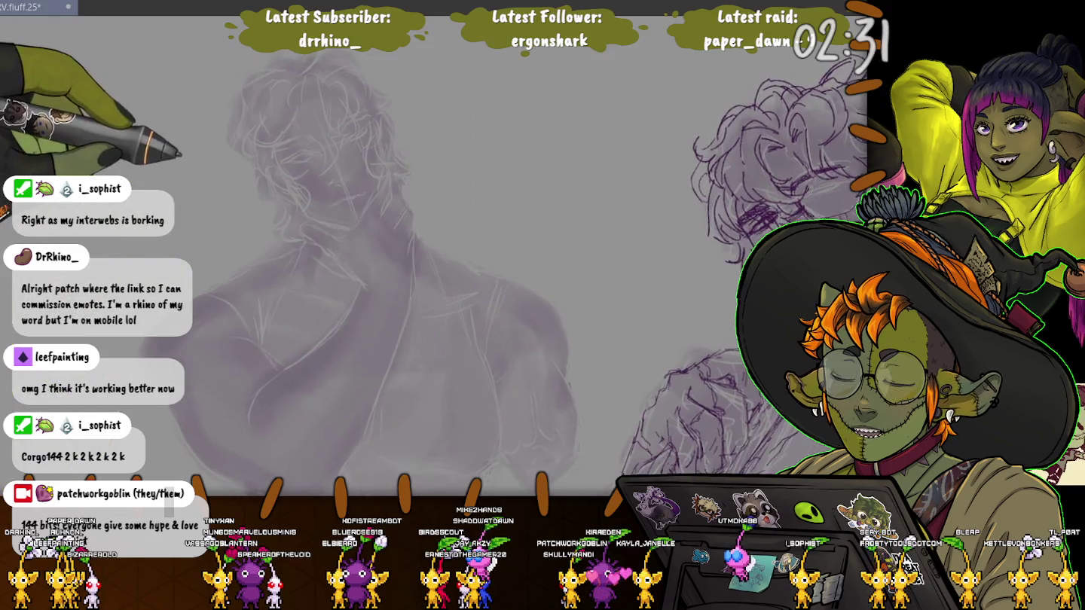
# Centre and enlarge the face, then draw a first purple stroke for the left upper eyelid
pyautogui.moveTo(232, 266)
pyautogui.mouseDown()
pyautogui.moveTo(382, 457)
pyautogui.moveTo(314, 279)
pyautogui.mouseUp()
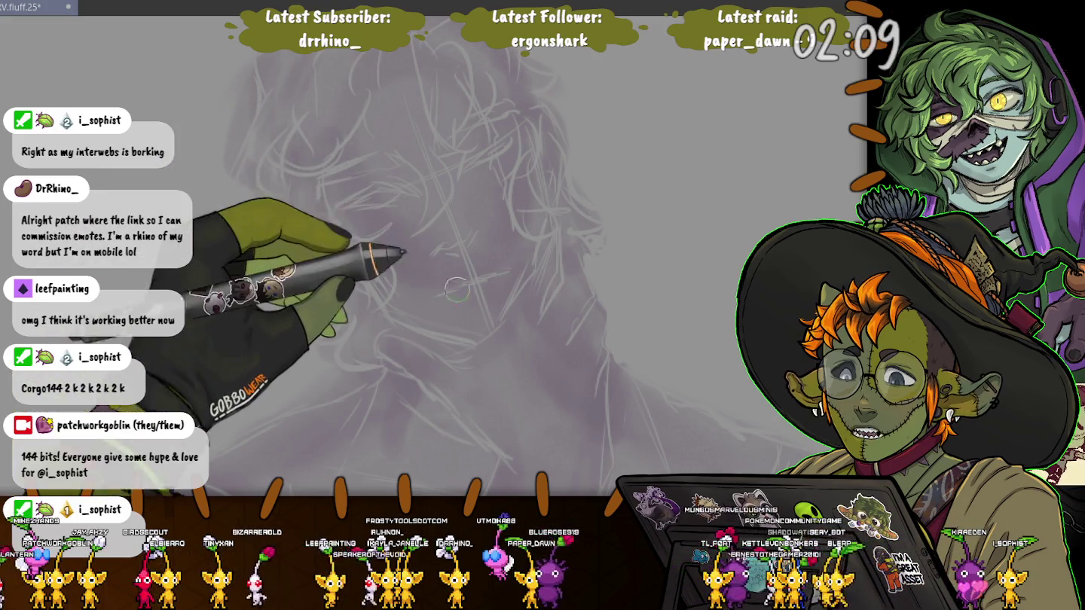
pyautogui.moveTo(399, 243); pyautogui.dragTo(372, 181)
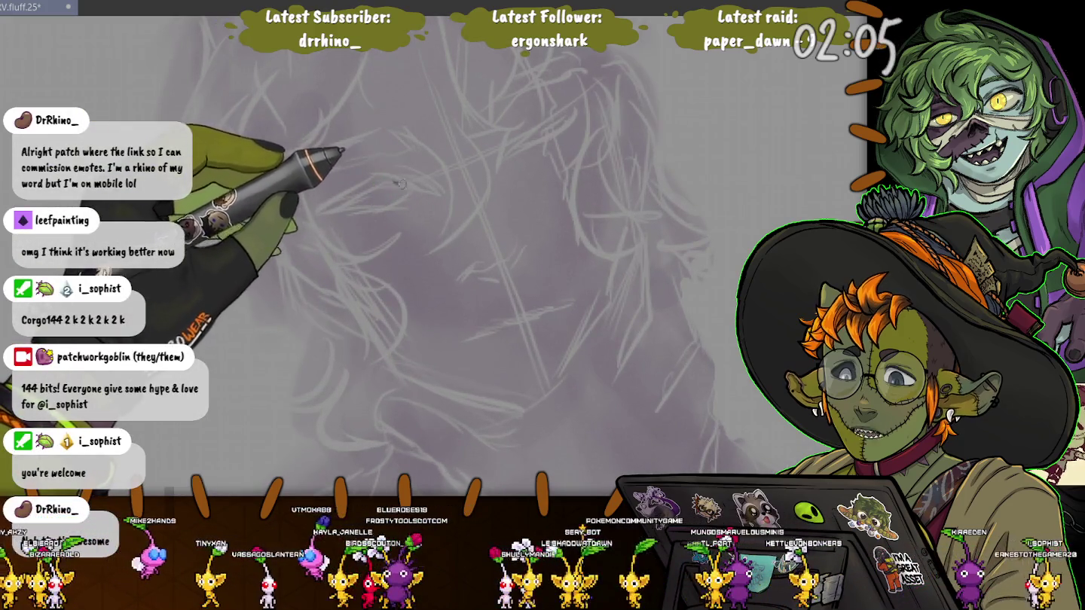
pyautogui.moveTo(393, 181); pyautogui.dragTo(432, 184)
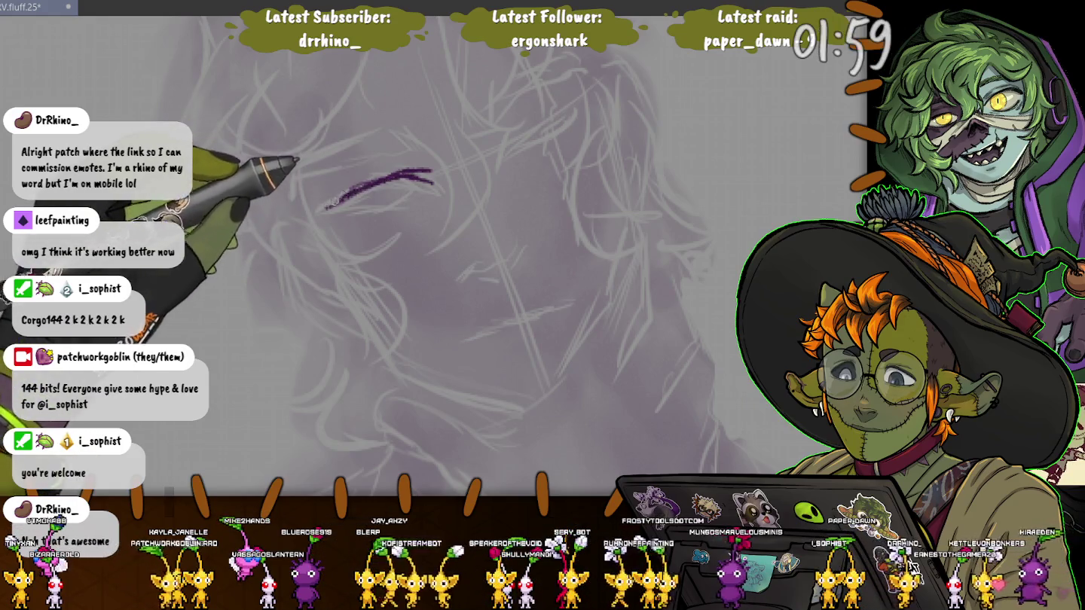
# Thicken the eyelid stroke and outline the left eye in purple
pyautogui.moveTo(361, 194); pyautogui.dragTo(316, 217)
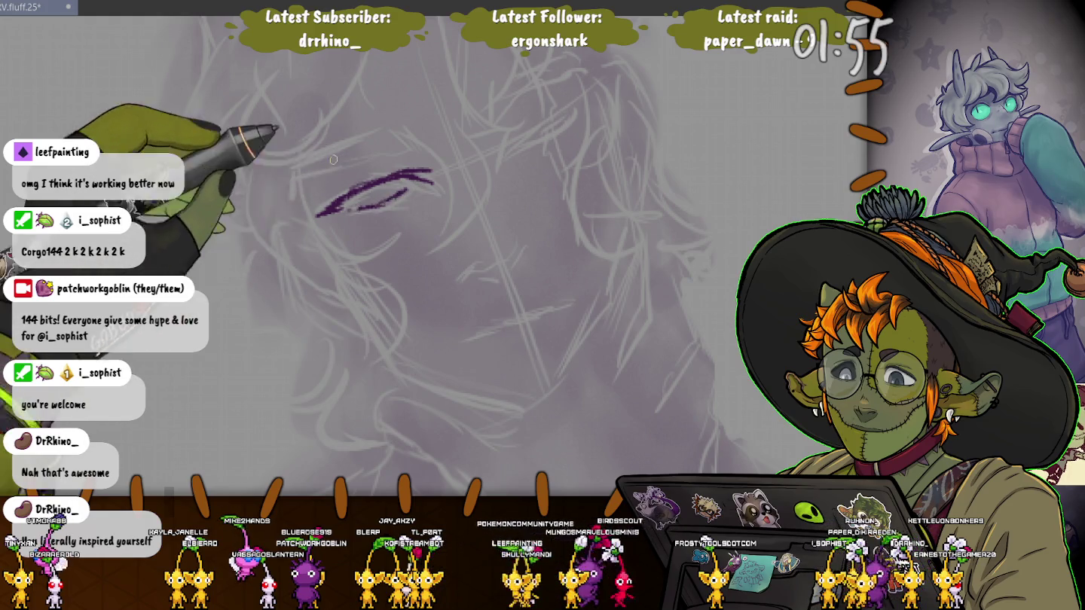
pyautogui.moveTo(390, 178); pyautogui.dragTo(364, 201)
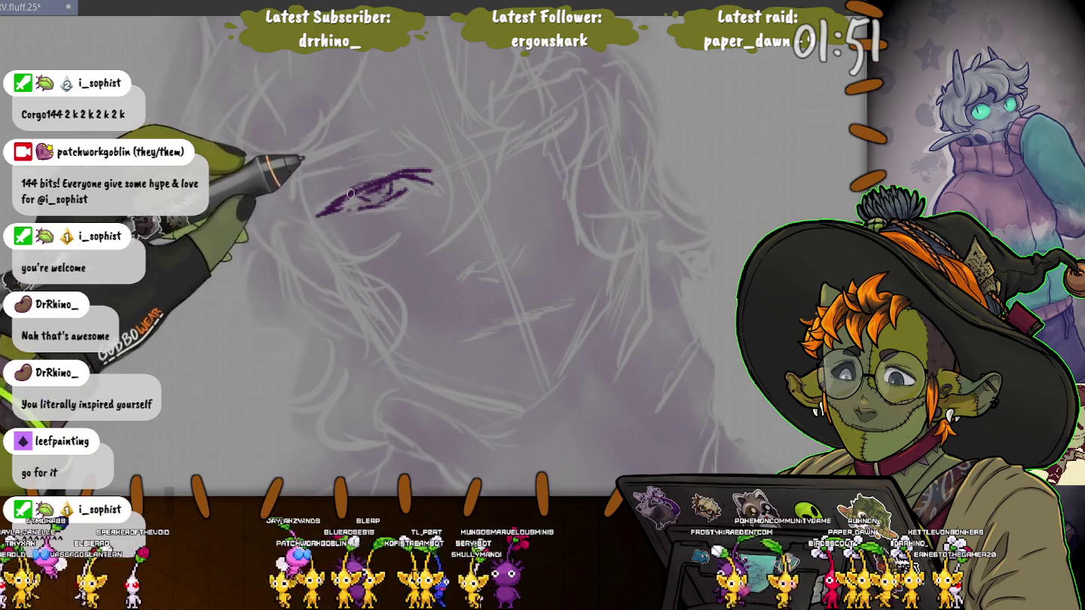
pyautogui.moveTo(485, 166); pyautogui.dragTo(579, 109)
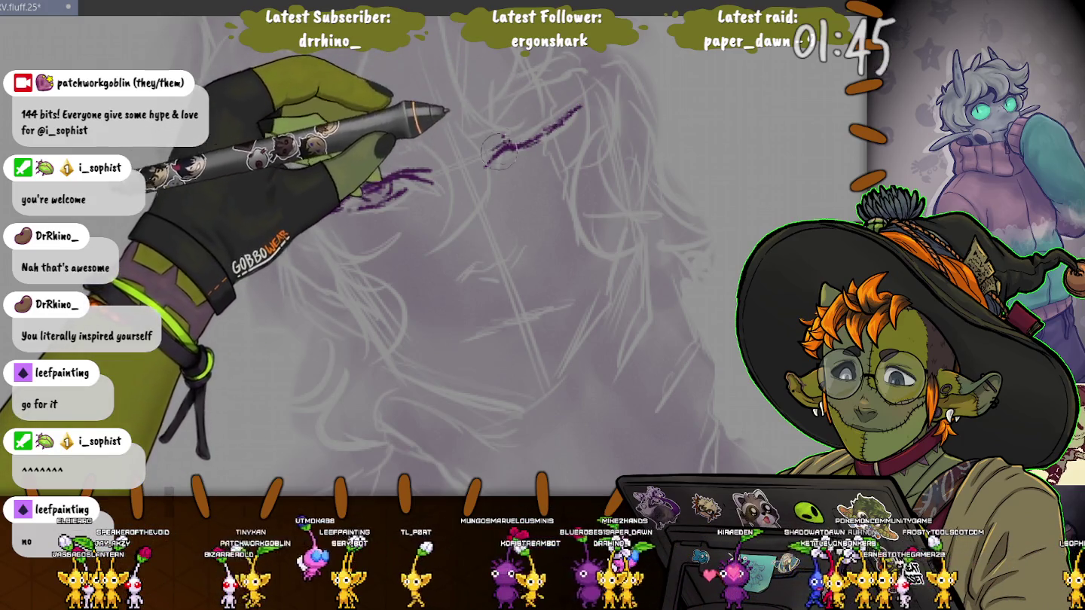
pyautogui.moveTo(321, 214); pyautogui.dragTo(430, 175)
pyautogui.moveTo(531, 89); pyautogui.dragTo(542, 132)
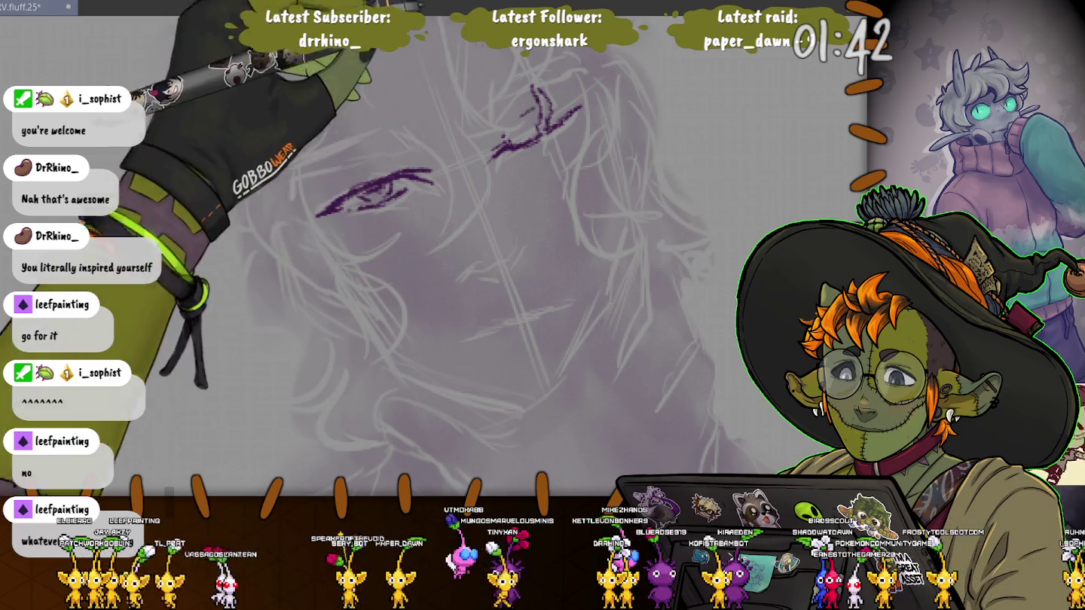
# Add guide strokes placing the right eye and draw the side of the nose
pyautogui.moveTo(515, 79); pyautogui.dragTo(594, 336)
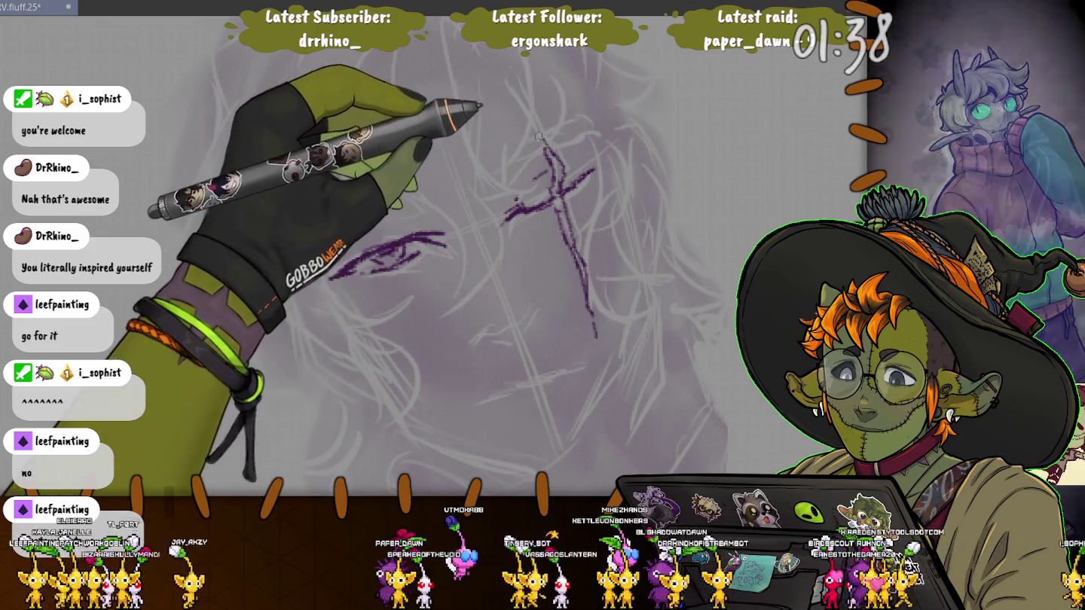
pyautogui.moveTo(502, 83); pyautogui.dragTo(539, 130)
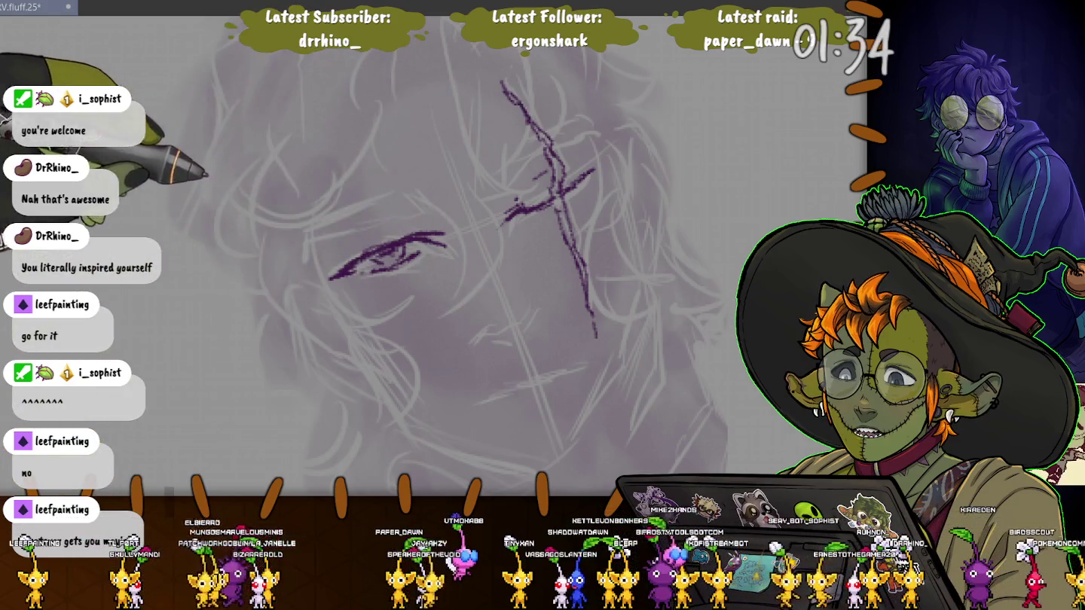
pyautogui.moveTo(349, 231); pyautogui.dragTo(526, 305)
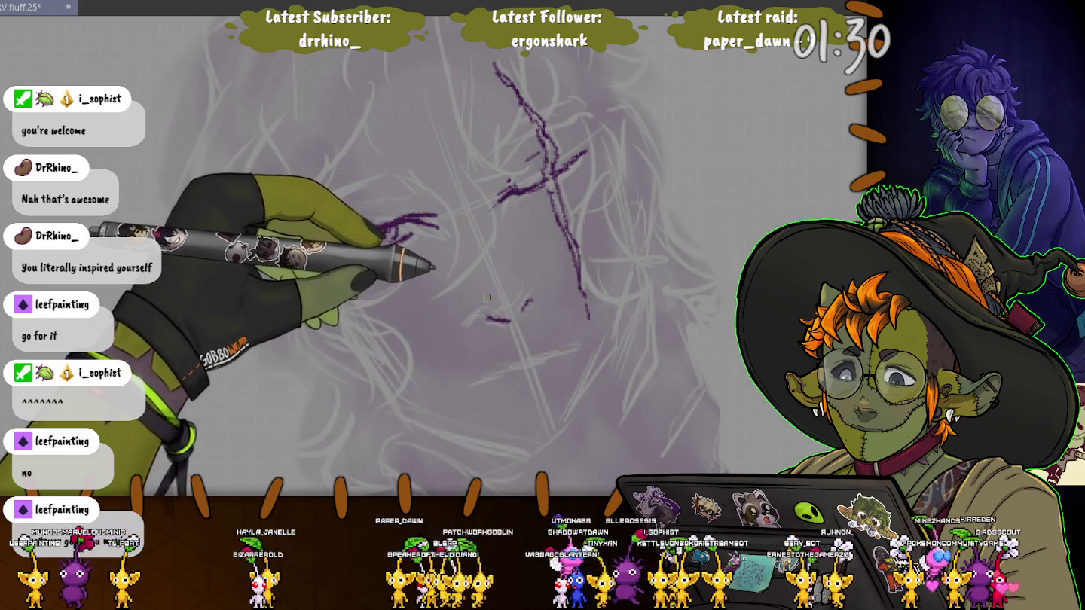
pyautogui.moveTo(454, 263); pyautogui.dragTo(457, 322)
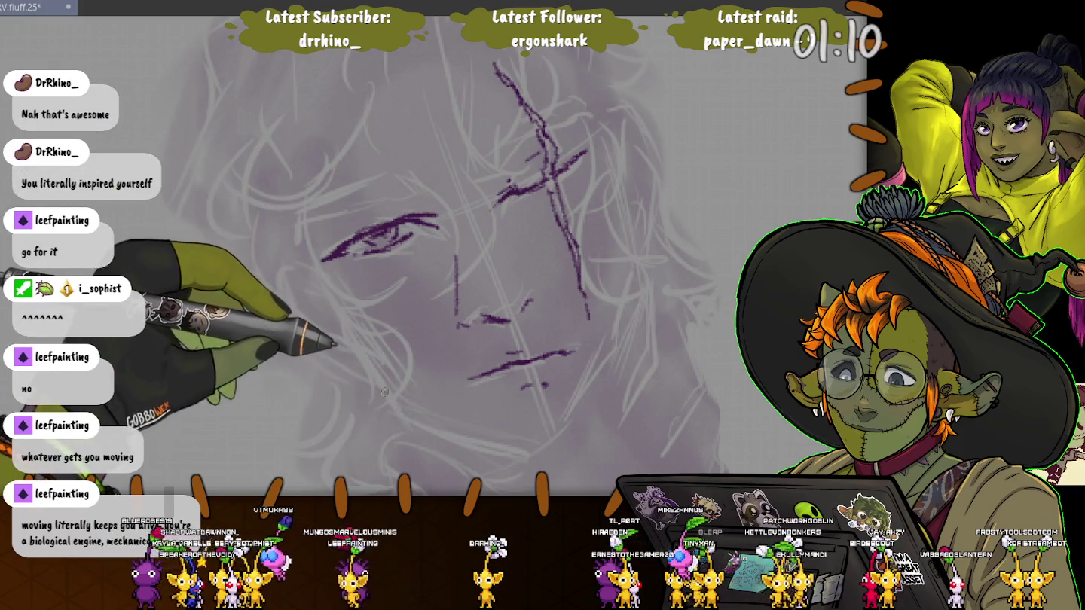
# Draw the jaw line, recurve the nose, lengthen the left eye and sketch both eyebrows
pyautogui.moveTo(398, 409); pyautogui.dragTo(522, 457)
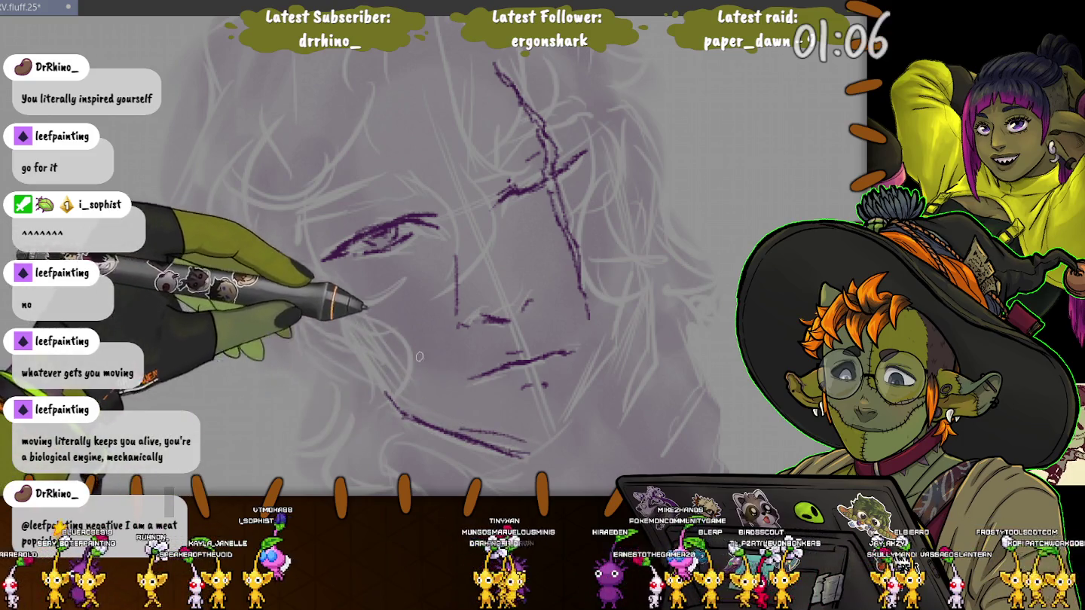
pyautogui.moveTo(452, 253); pyautogui.dragTo(476, 325)
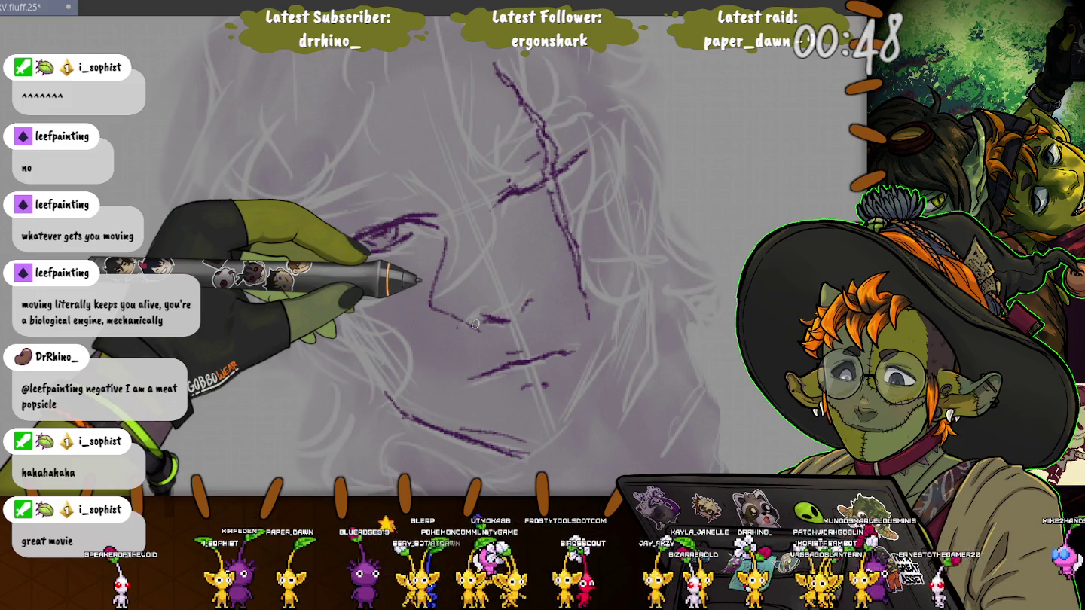
pyautogui.moveTo(422, 230); pyautogui.dragTo(320, 261)
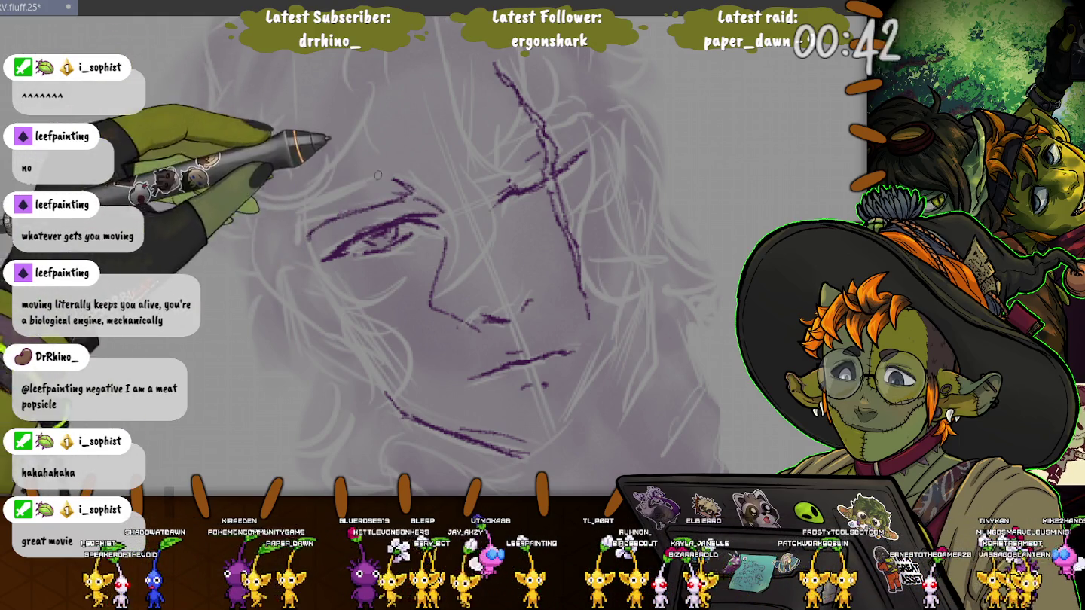
pyautogui.moveTo(367, 180); pyautogui.dragTo(302, 208)
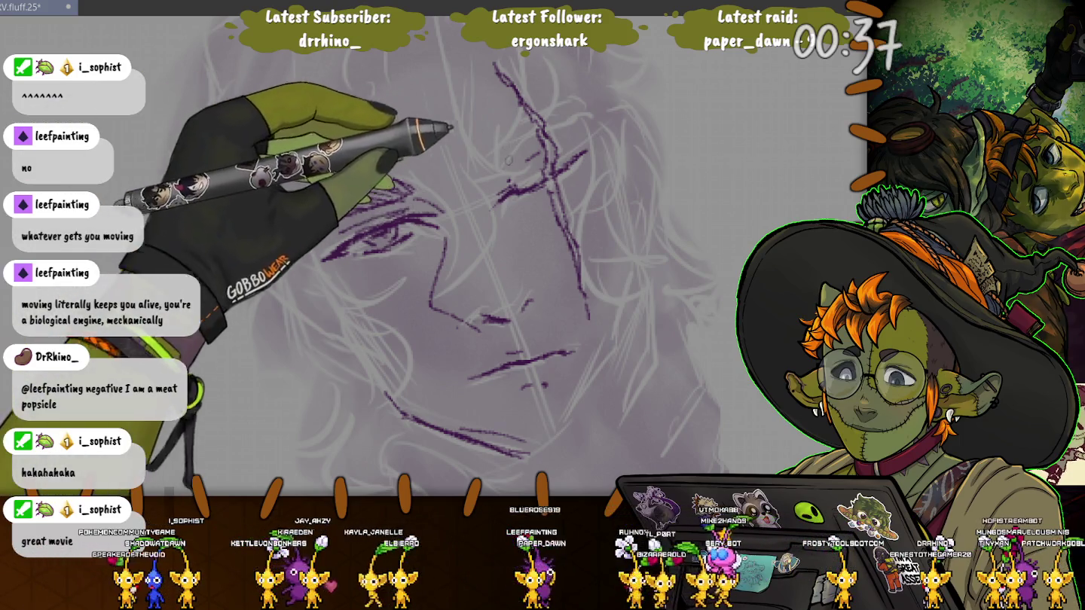
pyautogui.moveTo(527, 156)
pyautogui.mouseDown()
pyautogui.moveTo(476, 175)
pyautogui.moveTo(551, 116)
pyautogui.moveTo(539, 128)
pyautogui.mouseUp()
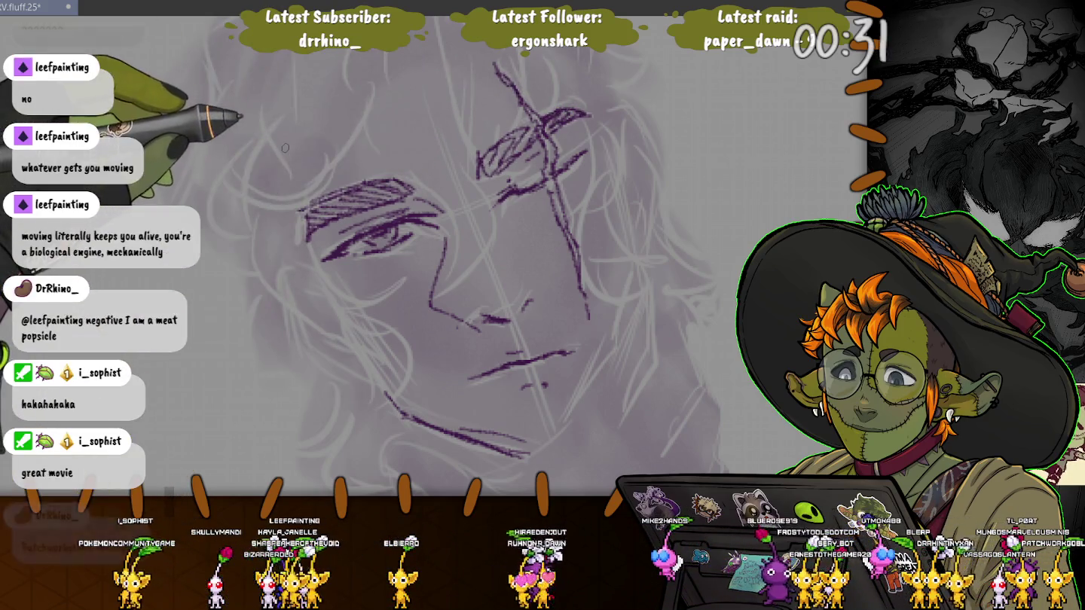
pyautogui.moveTo(406, 180); pyautogui.dragTo(305, 219)
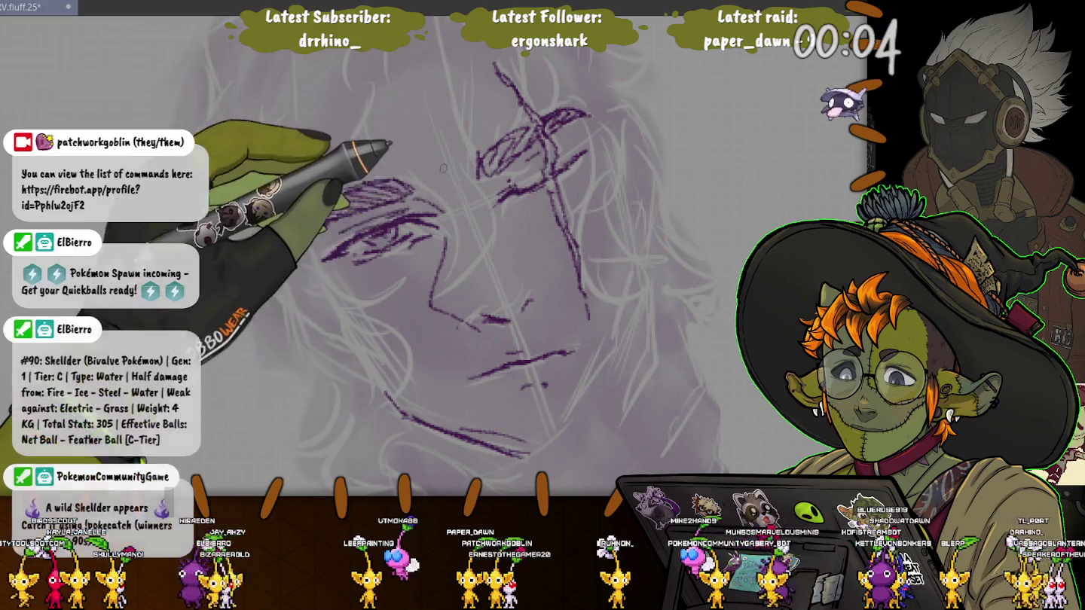
# Shift the view and draw a long stroke curving from the forehead down the nose
pyautogui.moveTo(443, 168)
pyautogui.mouseDown()
pyautogui.moveTo(468, 136)
pyautogui.moveTo(445, 111)
pyautogui.mouseUp()
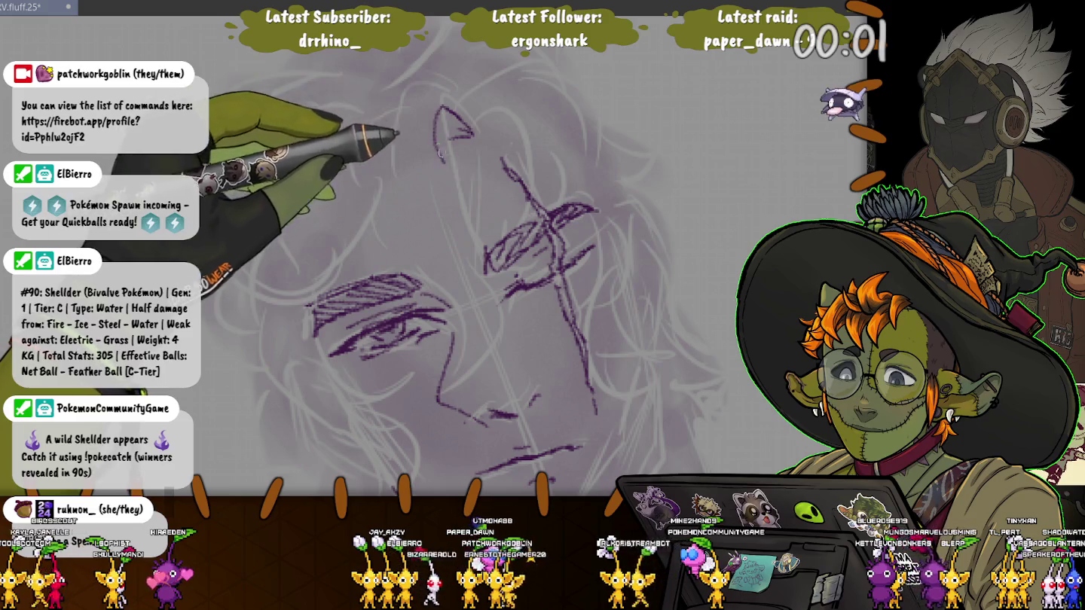
pyautogui.moveTo(459, 188)
pyautogui.mouseDown()
pyautogui.moveTo(449, 308)
pyautogui.moveTo(494, 339)
pyautogui.mouseUp()
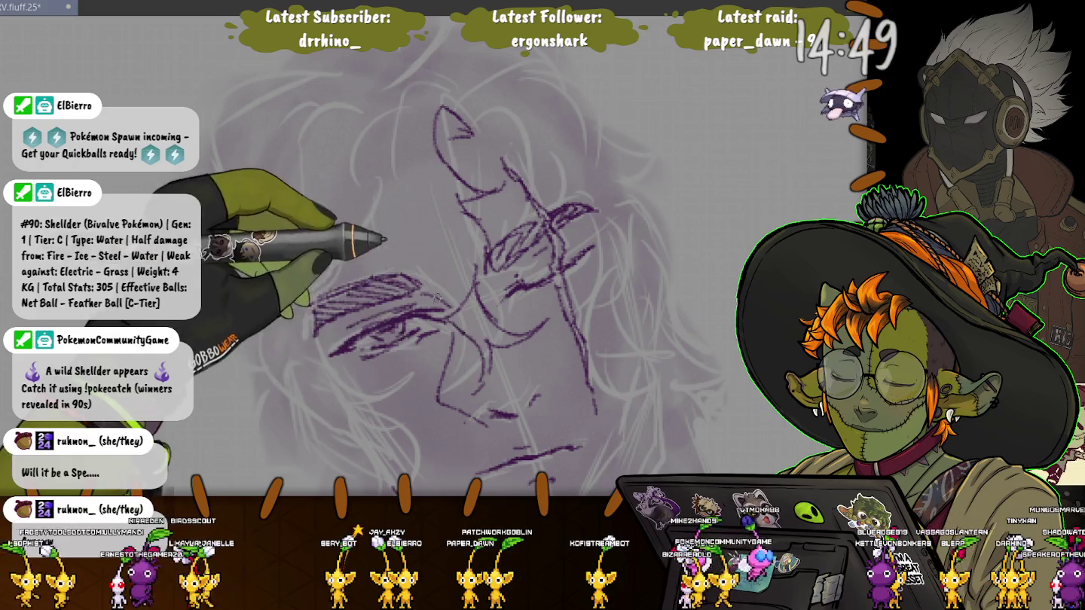
# Sketch curly hair strands across the top and right side of the head
pyautogui.moveTo(410, 74); pyautogui.dragTo(371, 229)
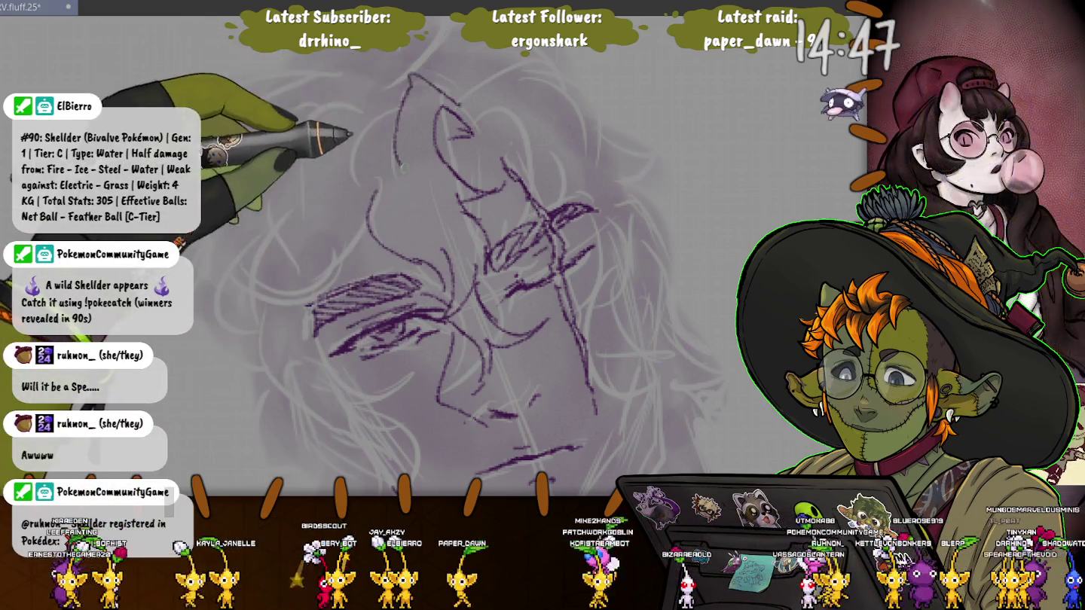
pyautogui.moveTo(451, 301); pyautogui.dragTo(408, 253)
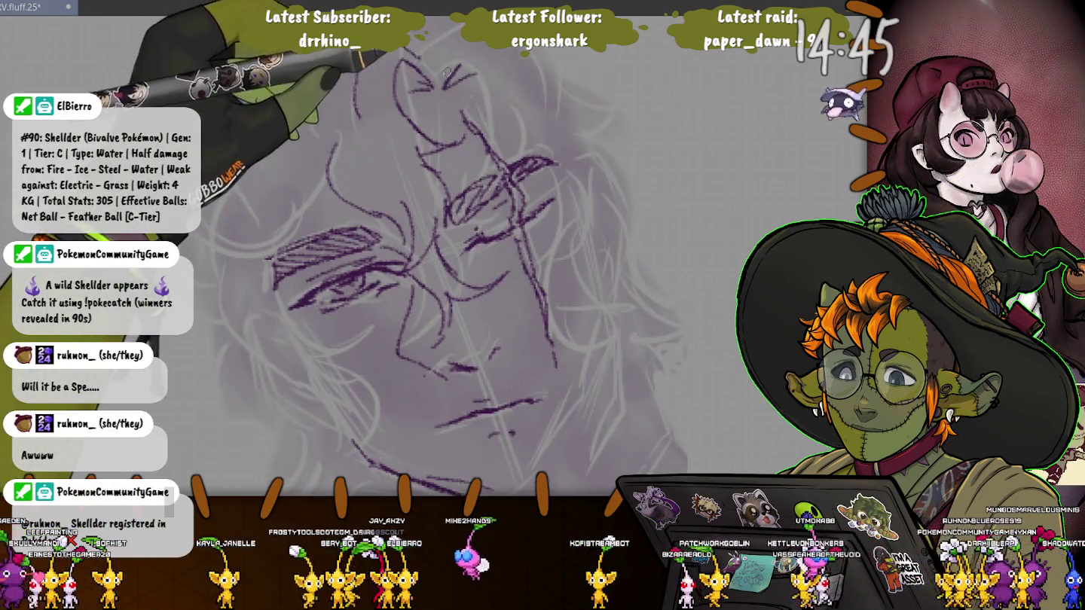
pyautogui.moveTo(447, 72)
pyautogui.mouseDown()
pyautogui.moveTo(519, 128)
pyautogui.moveTo(609, 233)
pyautogui.moveTo(622, 180)
pyautogui.mouseUp()
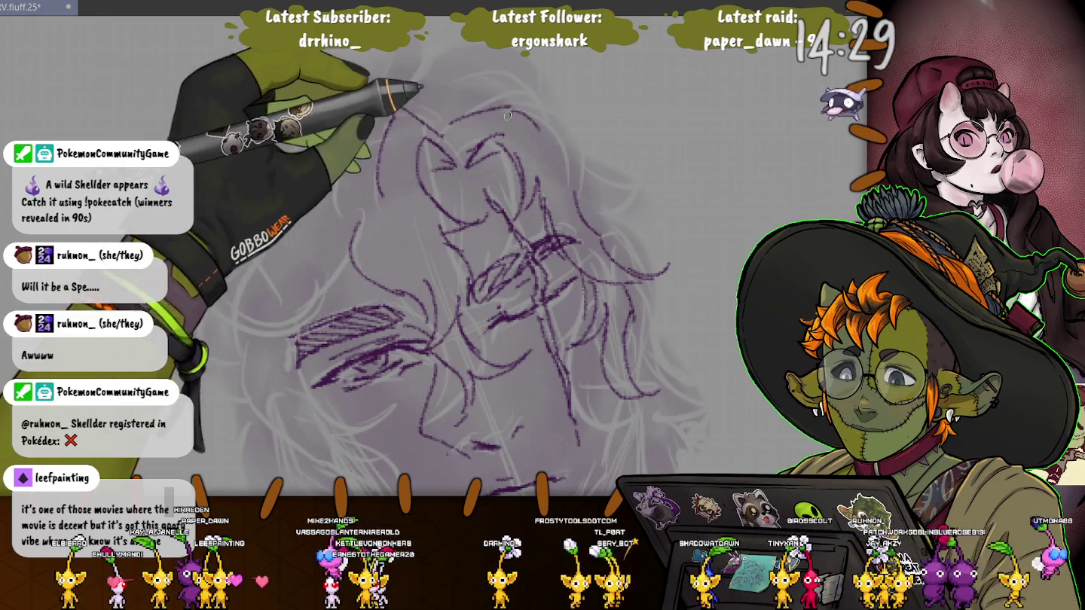
pyautogui.moveTo(527, 71); pyautogui.dragTo(606, 106)
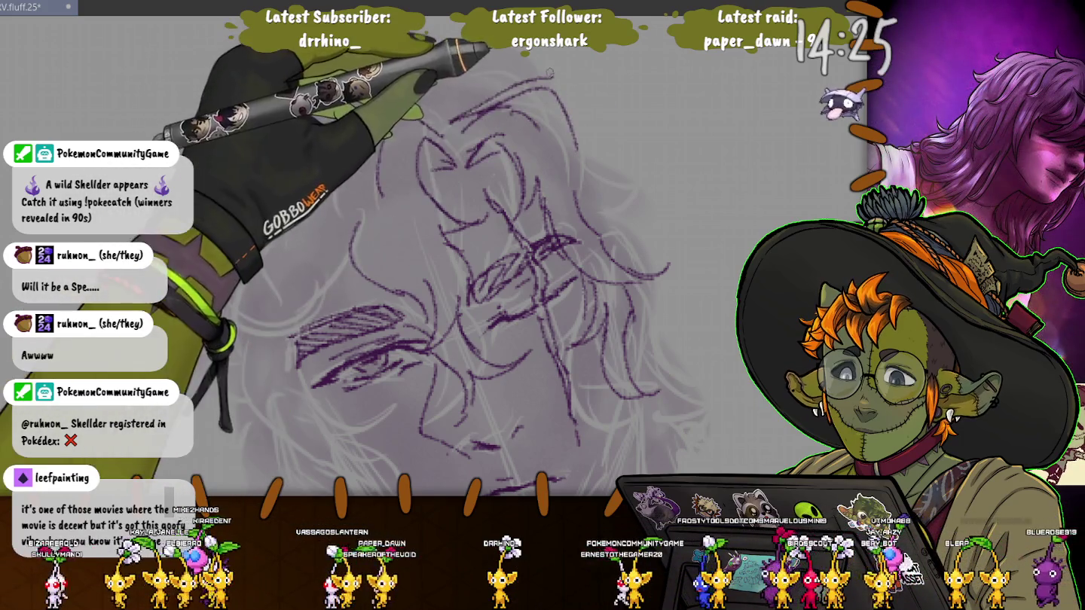
pyautogui.moveTo(553, 73); pyautogui.dragTo(612, 169)
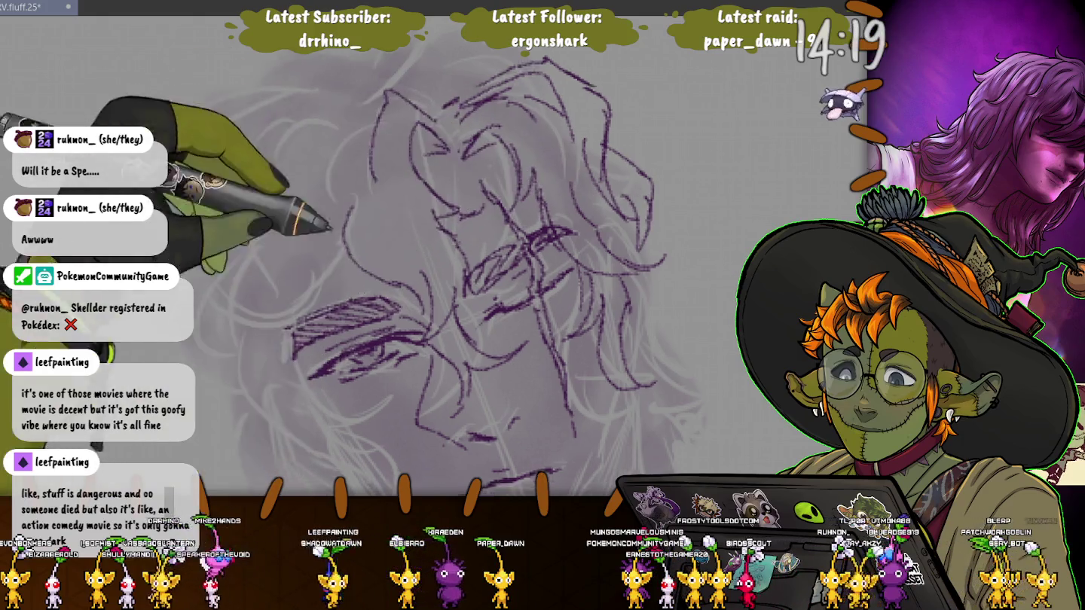
pyautogui.scroll(3, 594, 222)
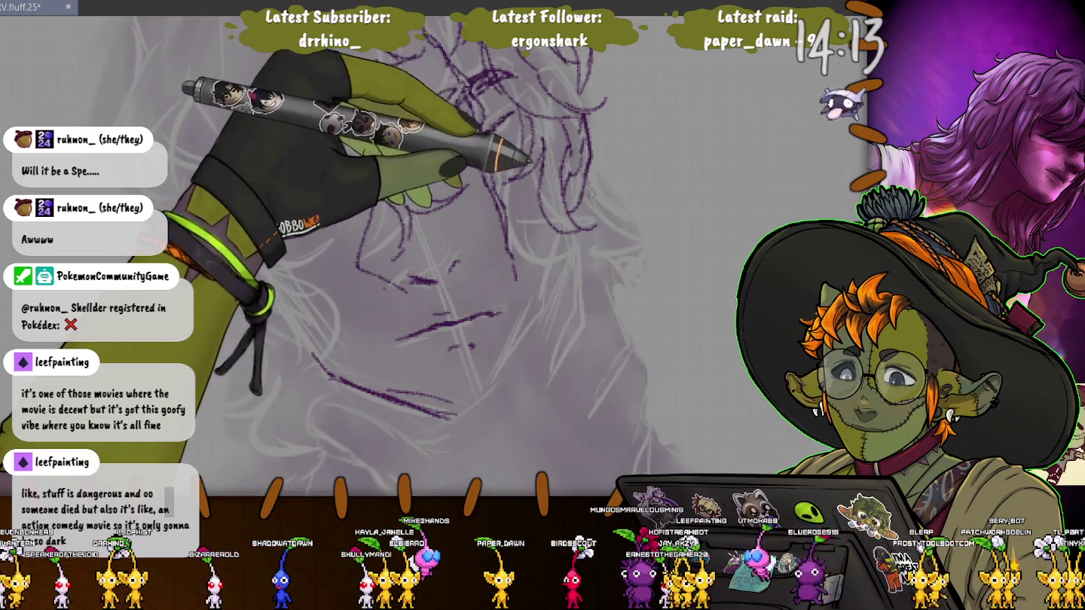
pyautogui.moveTo(637, 198); pyautogui.dragTo(624, 275)
# Add curls on the left and outline the left edge of the hair and face
pyautogui.moveTo(363, 167); pyautogui.dragTo(253, 218)
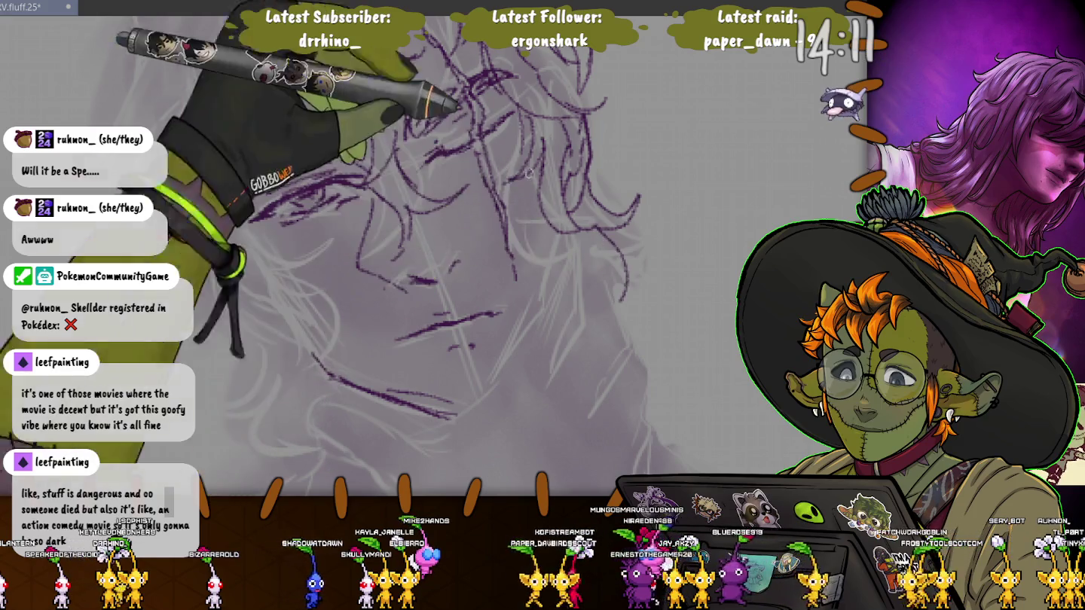
pyautogui.scroll(2, 451, 151)
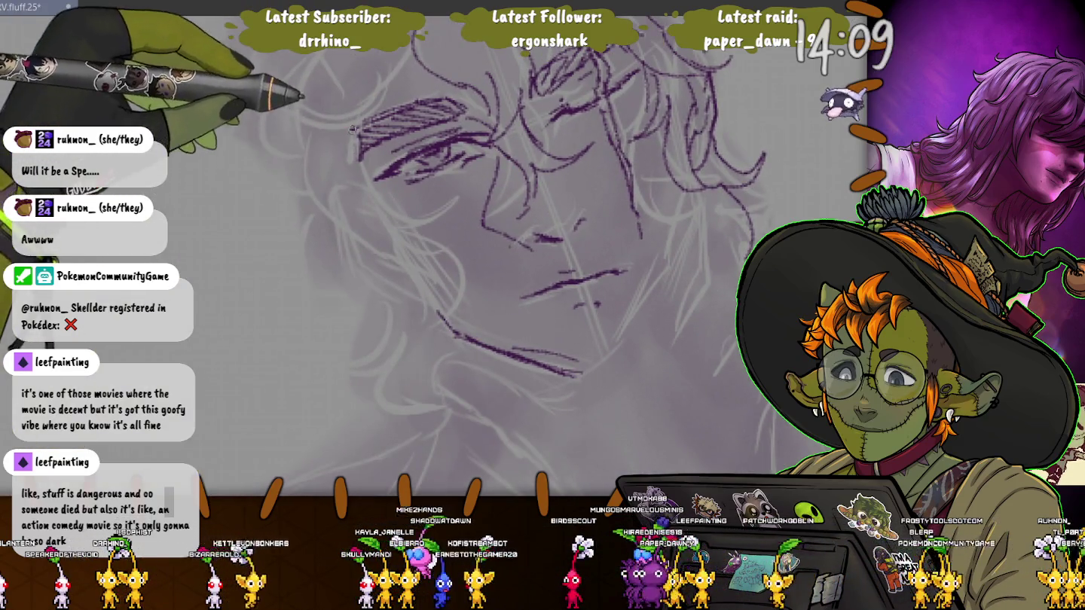
pyautogui.moveTo(351, 130); pyautogui.dragTo(426, 315)
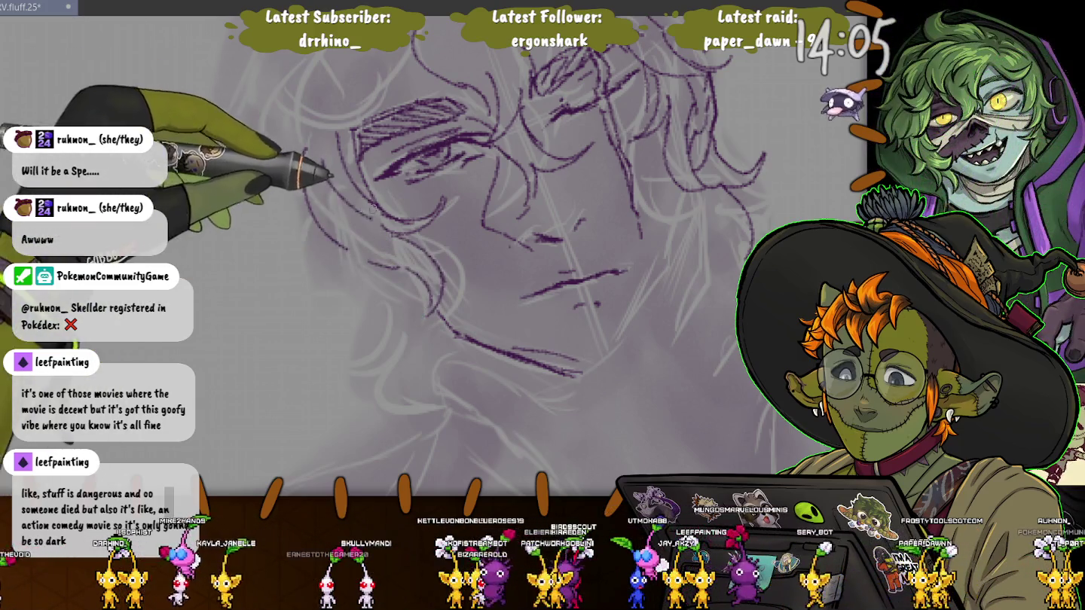
pyautogui.moveTo(305, 146); pyautogui.dragTo(331, 256)
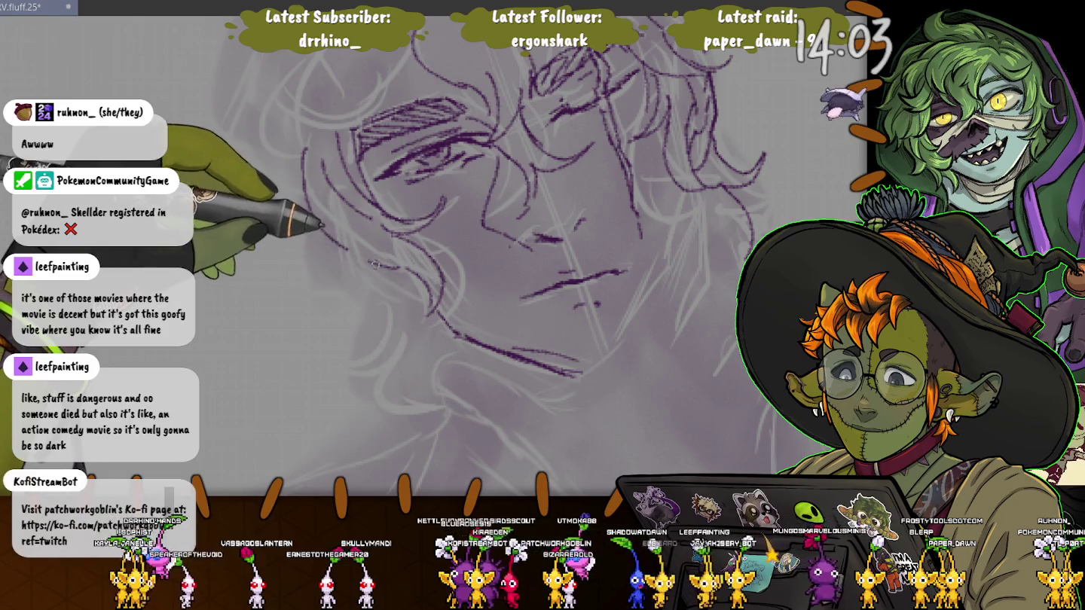
pyautogui.moveTo(300, 238)
pyautogui.mouseDown()
pyautogui.moveTo(342, 349)
pyautogui.moveTo(392, 362)
pyautogui.mouseUp()
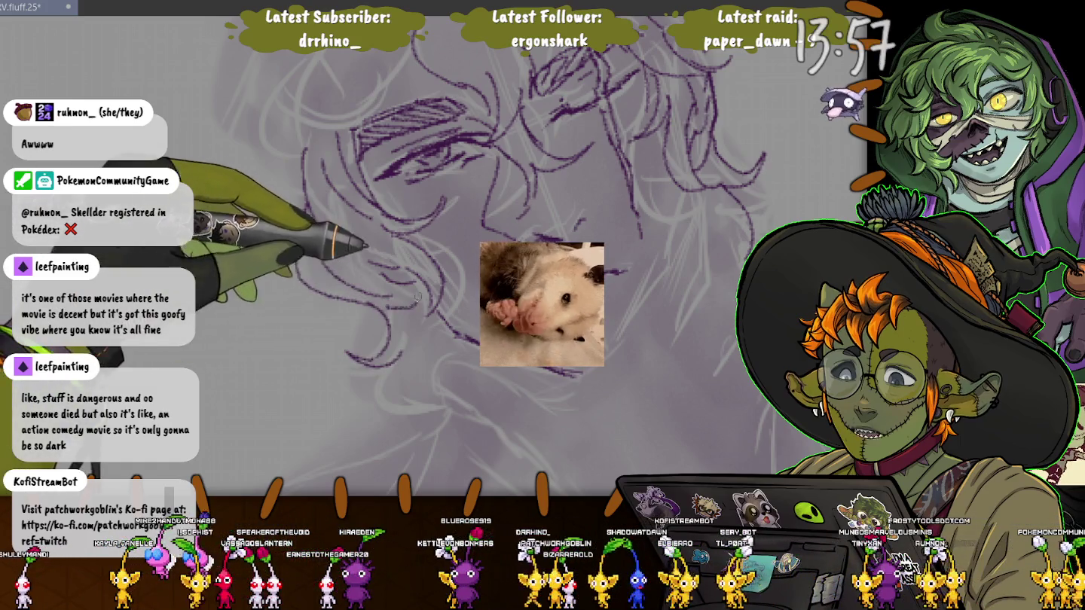
pyautogui.scroll(2, 338, 267)
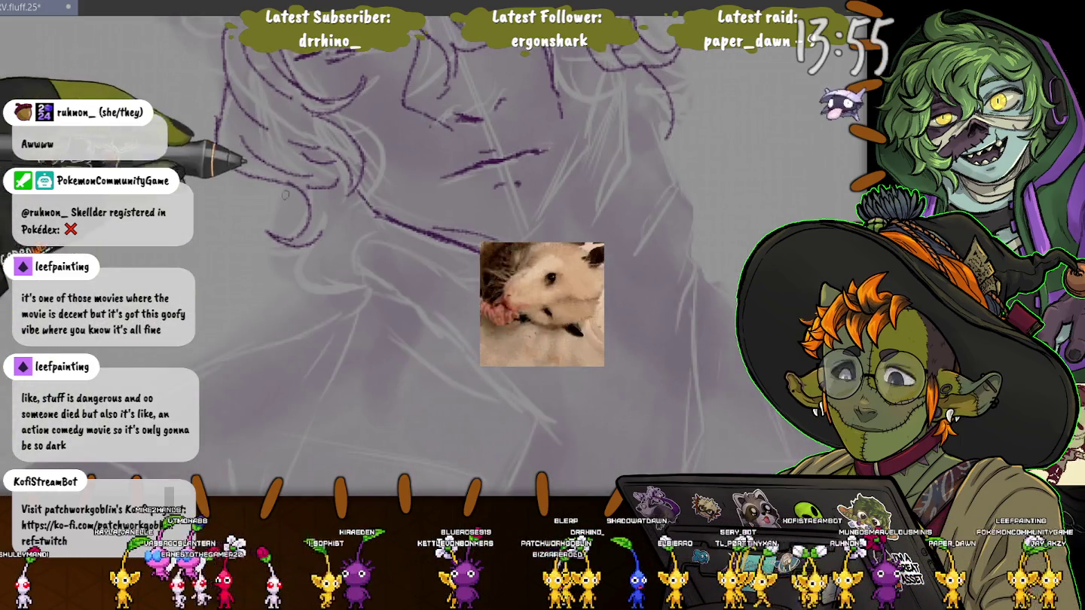
pyautogui.moveTo(311, 255); pyautogui.dragTo(336, 277)
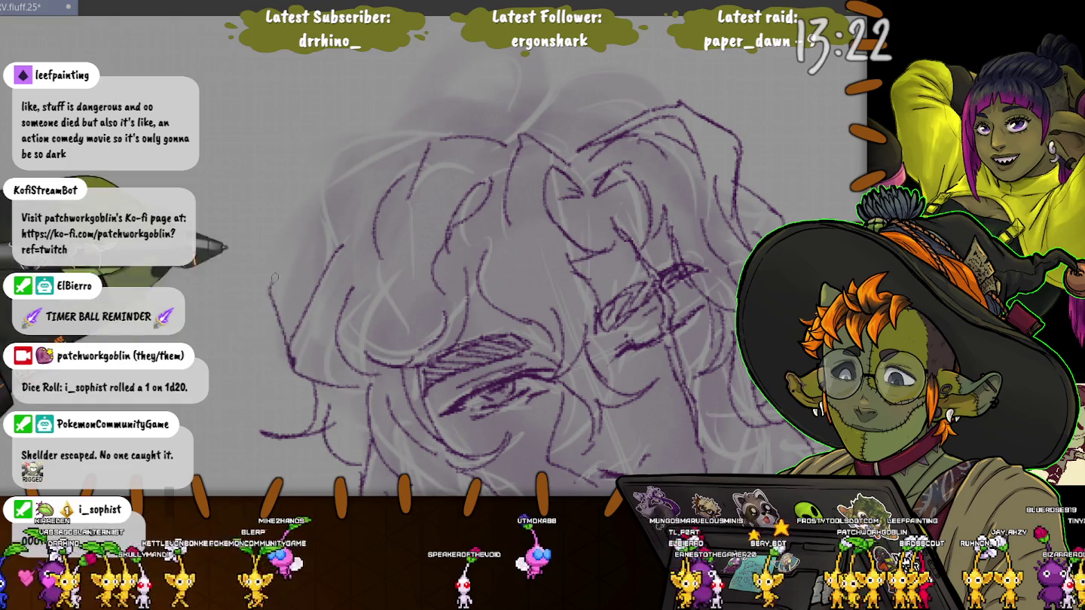
# Fill out hair at the top and left, then reframe to show the neck under the jaw
pyautogui.moveTo(505, 112)
pyautogui.mouseDown()
pyautogui.moveTo(497, 80)
pyautogui.moveTo(451, 136)
pyautogui.mouseUp()
pyautogui.moveTo(464, 37); pyautogui.dragTo(525, 121)
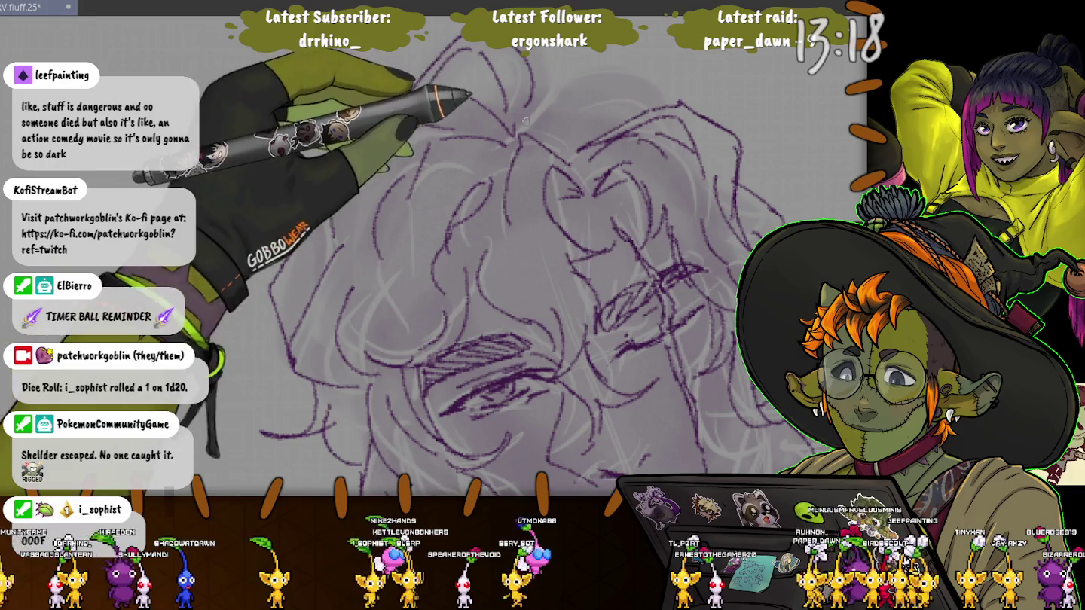
pyautogui.moveTo(407, 93); pyautogui.dragTo(332, 219)
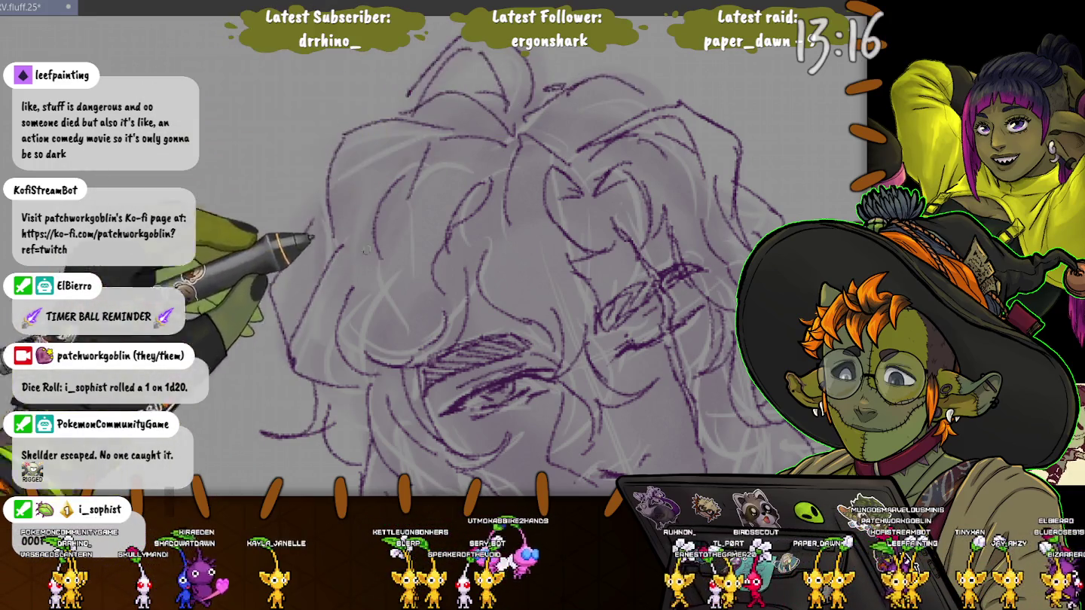
pyautogui.moveTo(365, 250)
pyautogui.mouseDown()
pyautogui.moveTo(480, 102)
pyautogui.moveTo(654, 205)
pyautogui.mouseUp()
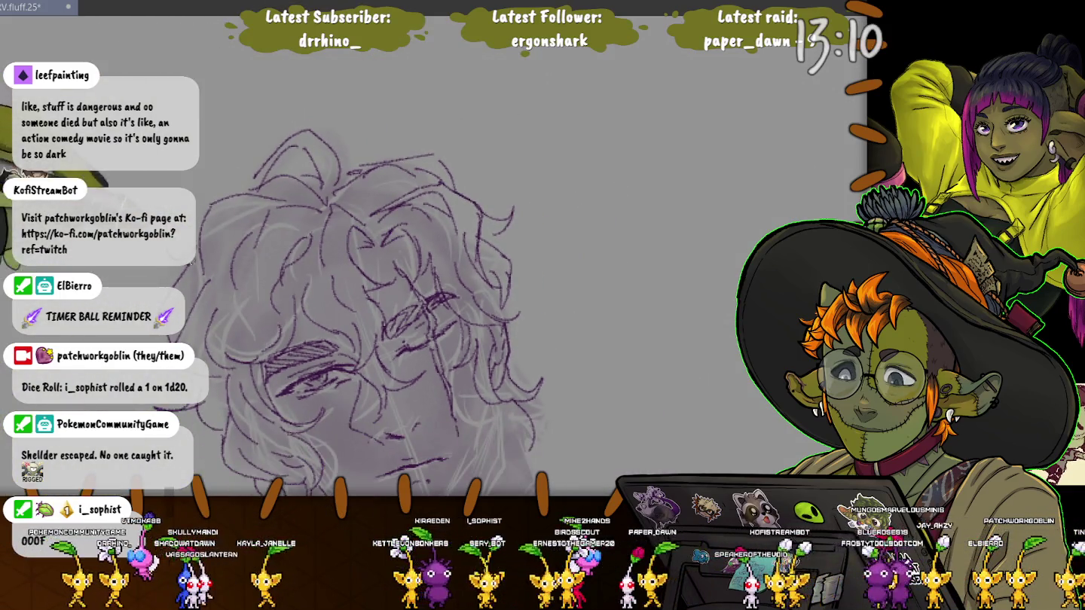
pyautogui.moveTo(362, 303); pyautogui.dragTo(362, 172)
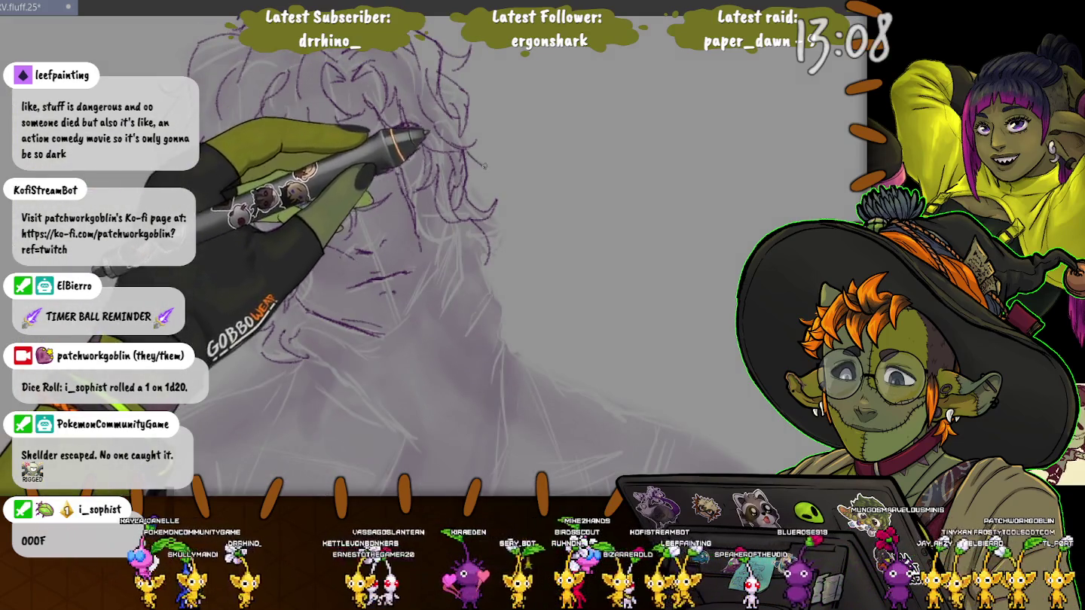
pyautogui.moveTo(407, 139); pyautogui.dragTo(423, 148)
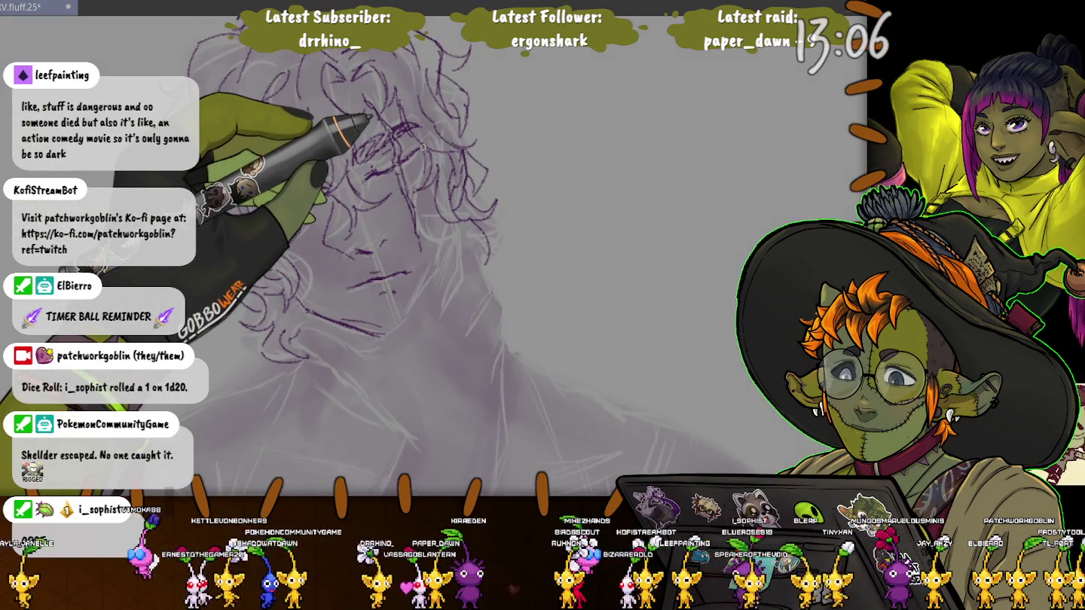
pyautogui.scroll(3, 379, 340)
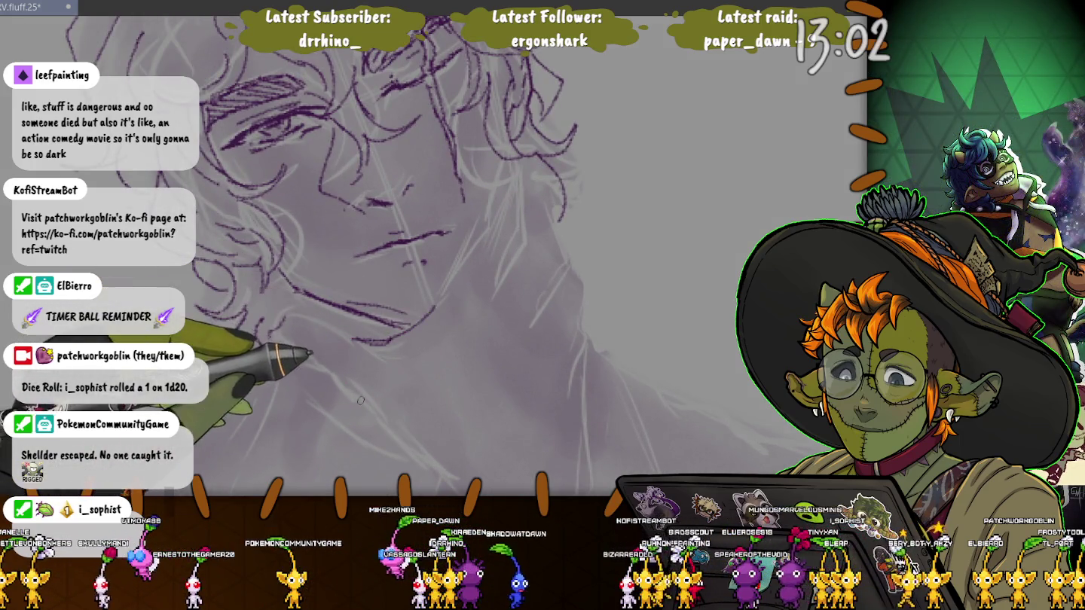
# Draw lines down from the jaw and a first loop of the hand under the chin
pyautogui.moveTo(376, 413); pyautogui.dragTo(327, 376)
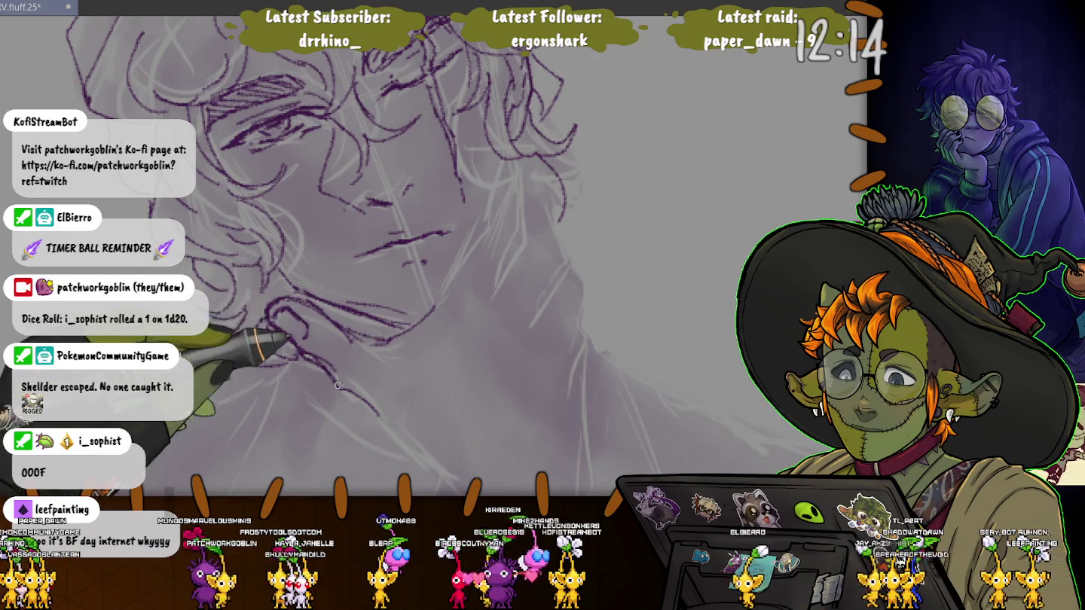
pyautogui.moveTo(360, 397); pyautogui.dragTo(398, 439)
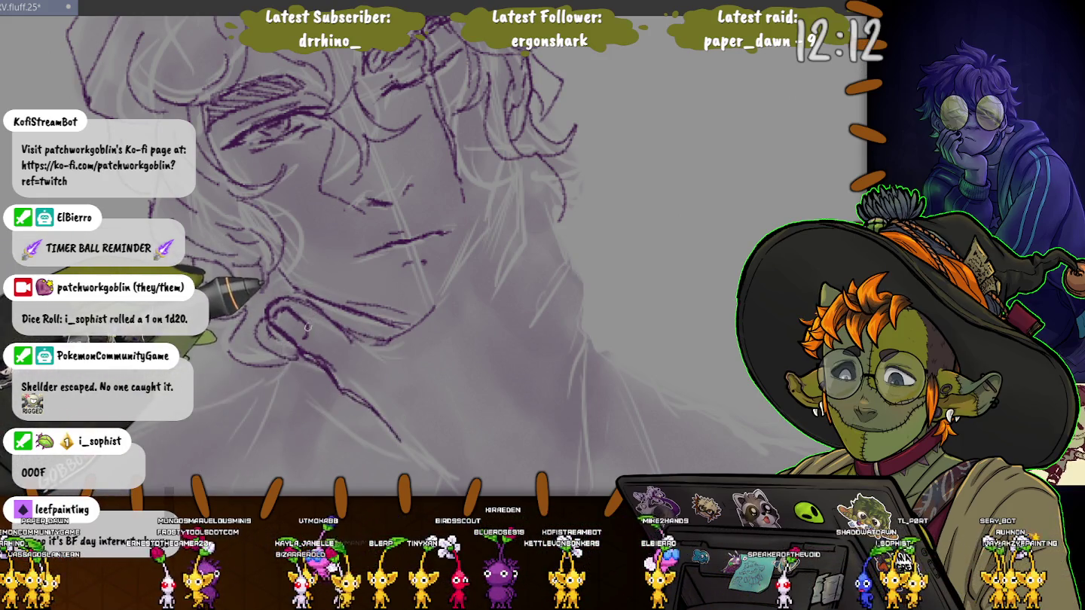
pyautogui.moveTo(309, 301)
pyautogui.mouseDown()
pyautogui.moveTo(305, 326)
pyautogui.moveTo(274, 285)
pyautogui.mouseUp()
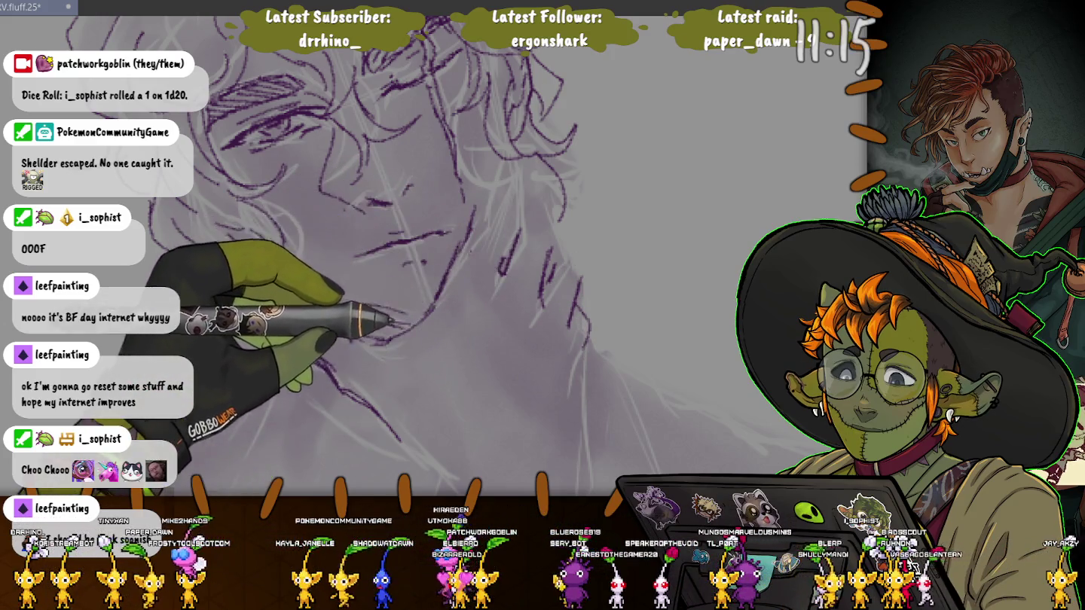
# Pan the canvas up to make room below the face for the hand and arm
pyautogui.moveTo(585, 405); pyautogui.dragTo(587, 335)
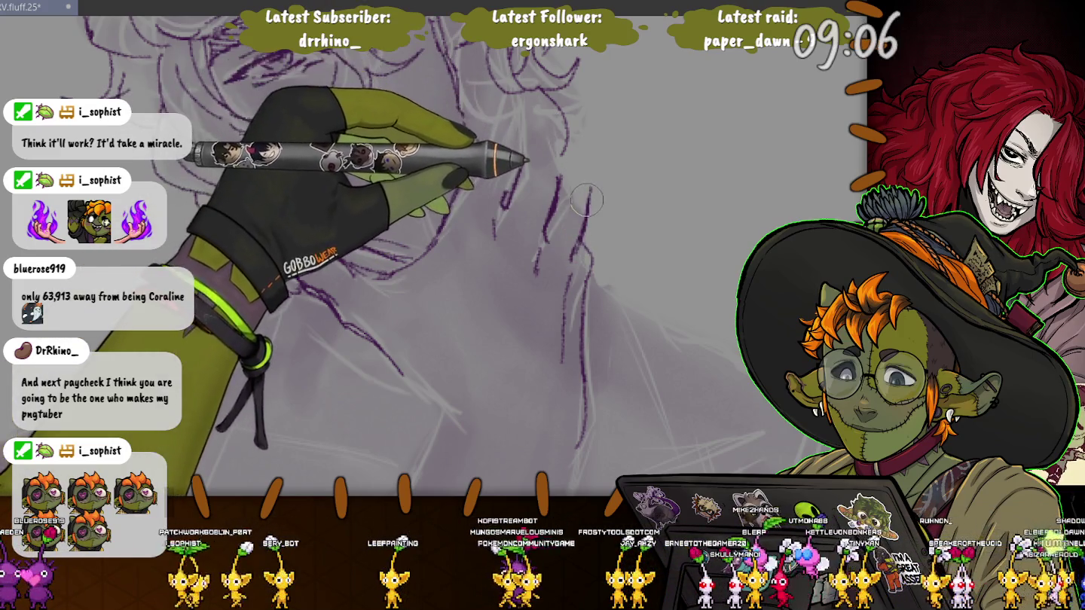
# Save the file and draw purple contour lines for the hand near the face
pyautogui.hotkey('ctrl', 's')
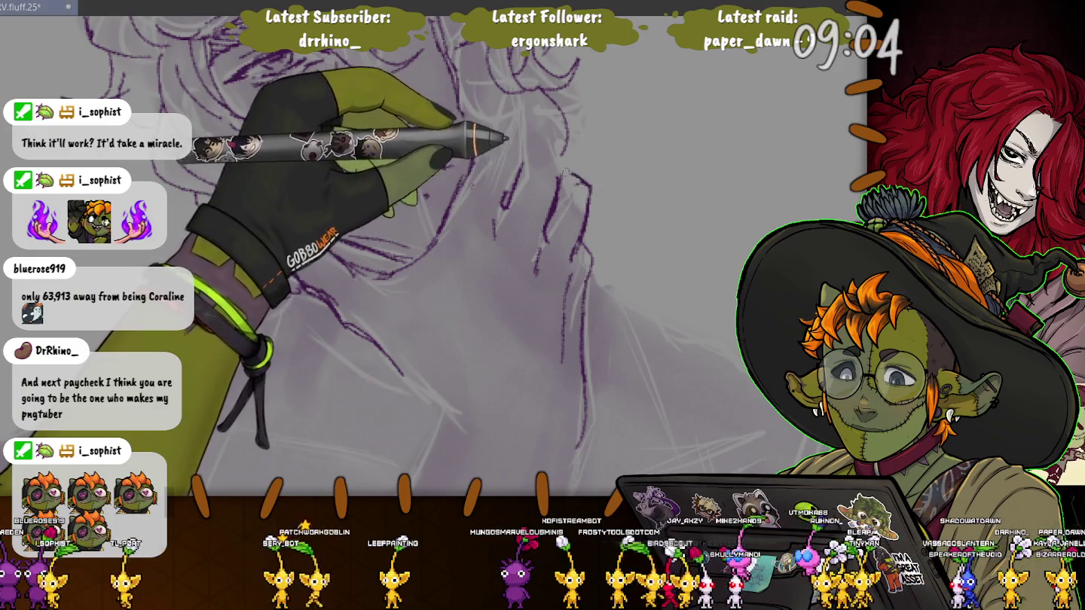
pyautogui.moveTo(574, 178); pyautogui.dragTo(574, 191)
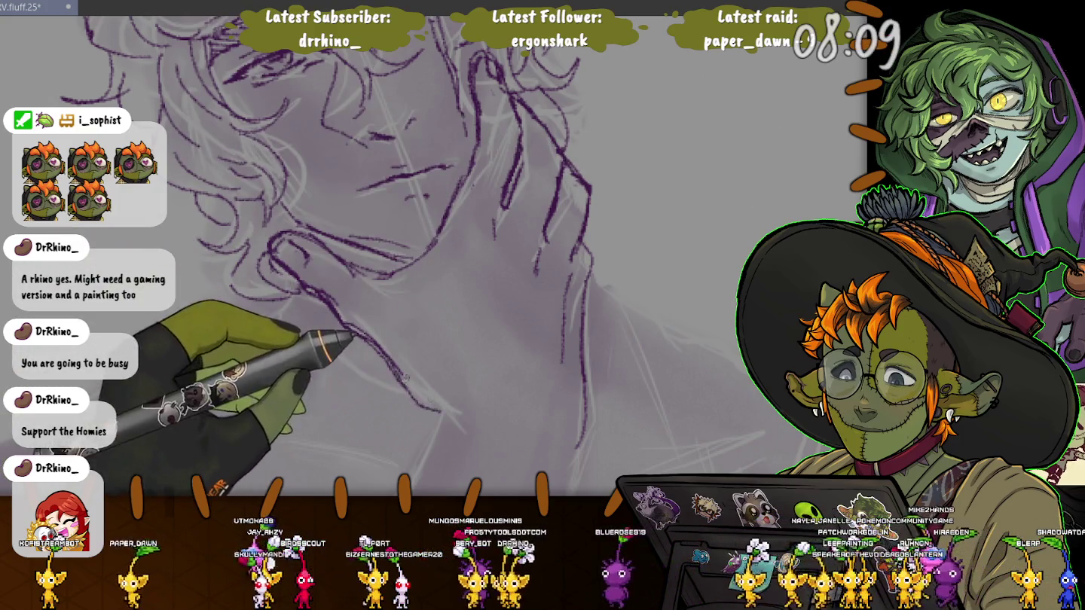
pyautogui.moveTo(324, 301); pyautogui.dragTo(457, 430)
pyautogui.scroll(-3, 350, 260)
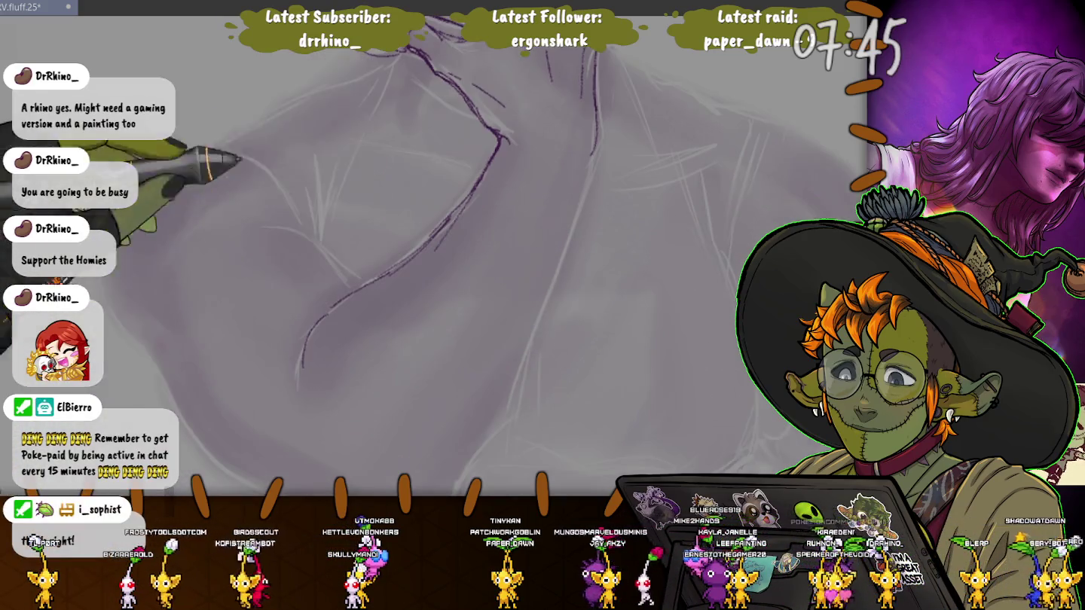
# Sketch the purple shoulder curve and the diagonal outer arm contour lines
pyautogui.moveTo(309, 360); pyautogui.dragTo(340, 254)
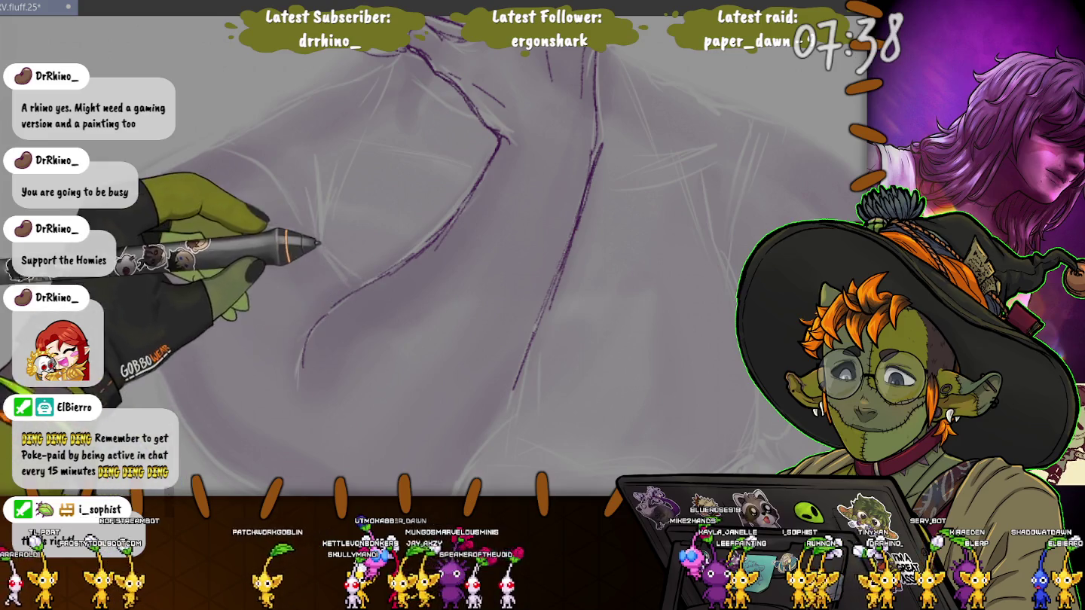
pyautogui.moveTo(452, 302); pyautogui.dragTo(451, 222)
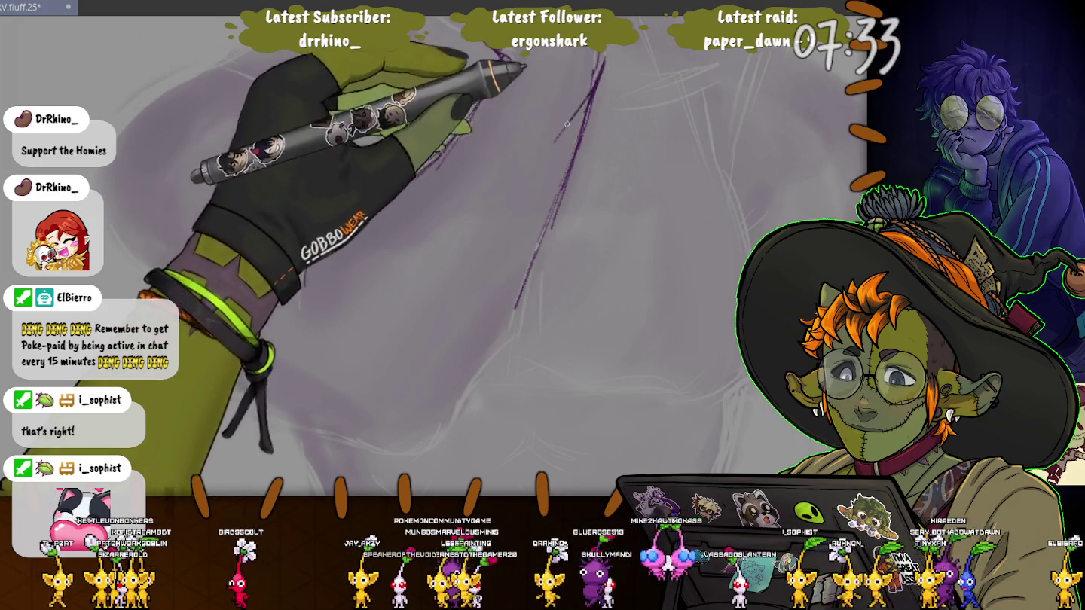
pyautogui.moveTo(430, 245); pyautogui.dragTo(471, 155)
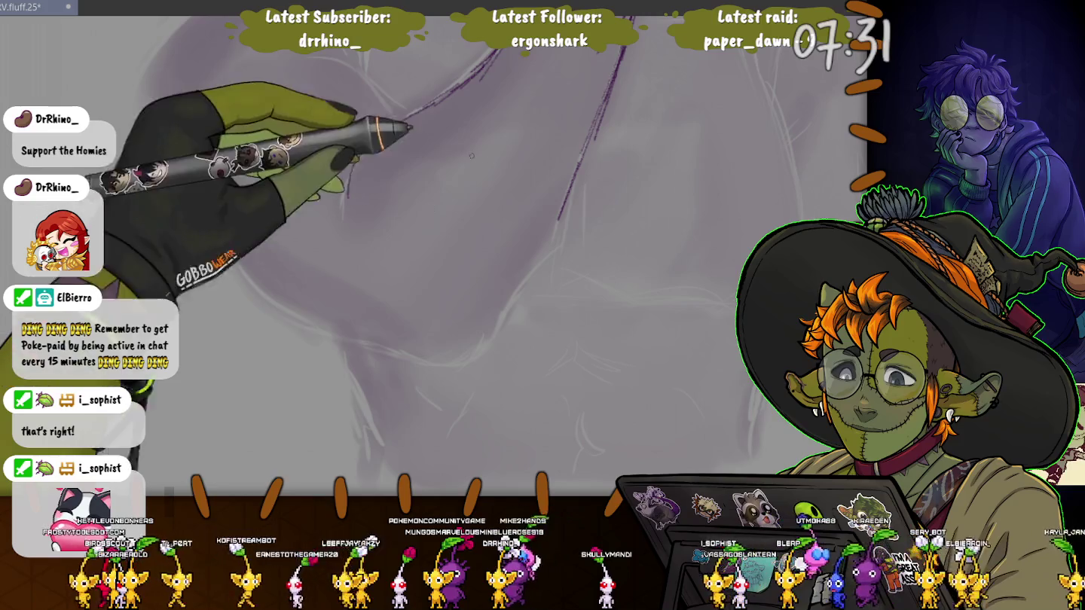
pyautogui.moveTo(410, 114); pyautogui.dragTo(348, 184)
pyautogui.moveTo(495, 146); pyautogui.dragTo(411, 247)
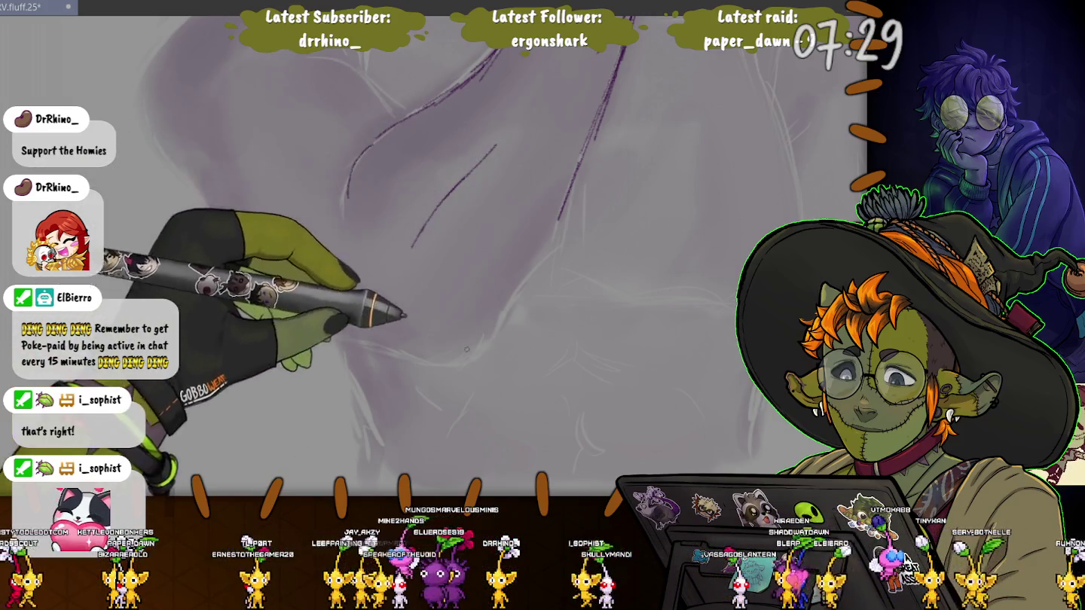
pyautogui.moveTo(581, 167)
pyautogui.mouseDown()
pyautogui.moveTo(485, 341)
pyautogui.moveTo(424, 353)
pyautogui.moveTo(329, 339)
pyautogui.moveTo(265, 291)
pyautogui.mouseUp()
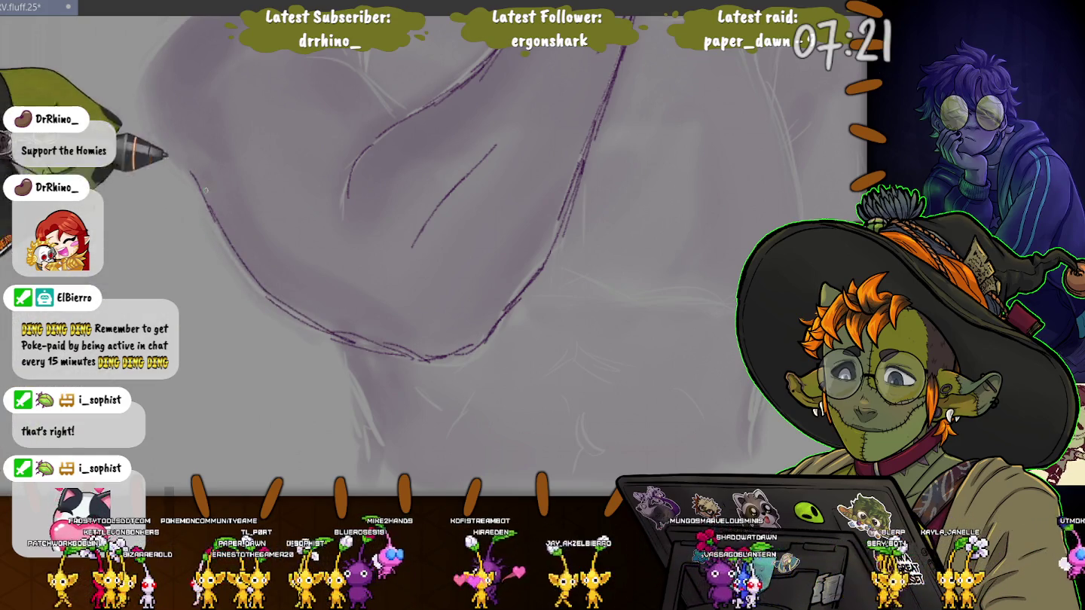
# Draw a curve across the upper arm plus short purple crease strokes down its middle
pyautogui.moveTo(423, 226); pyautogui.dragTo(464, 384)
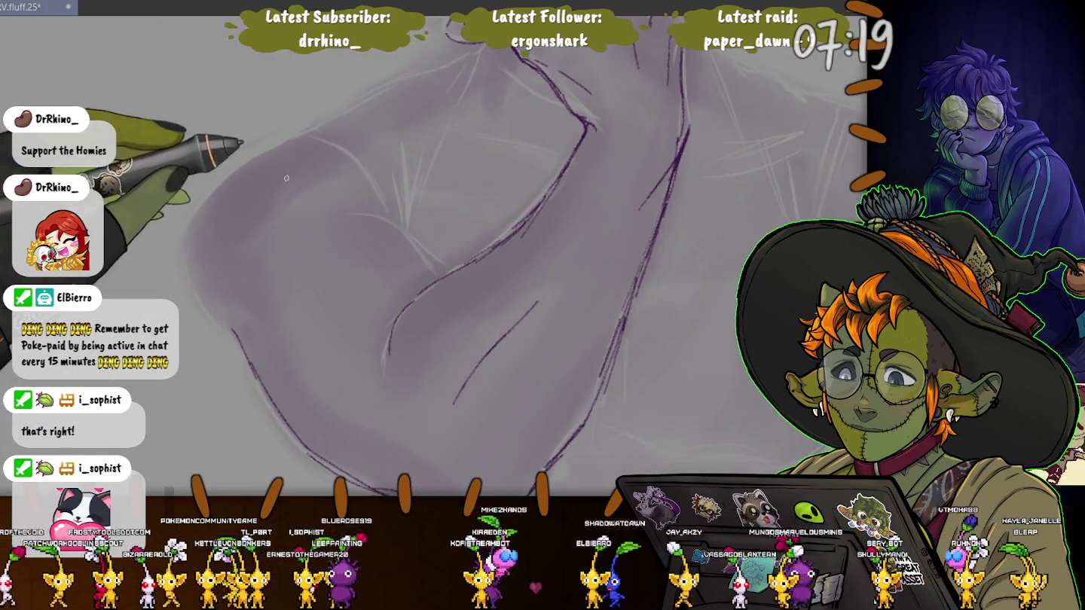
pyautogui.moveTo(436, 261); pyautogui.dragTo(321, 214)
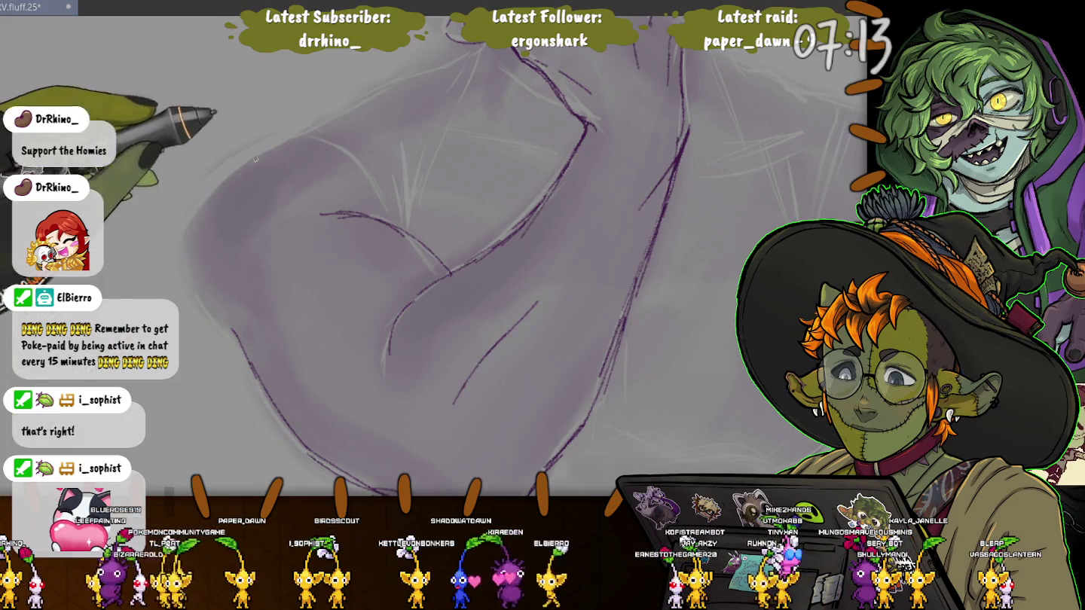
pyautogui.moveTo(312, 136)
pyautogui.mouseDown()
pyautogui.moveTo(289, 139)
pyautogui.moveTo(189, 238)
pyautogui.mouseUp()
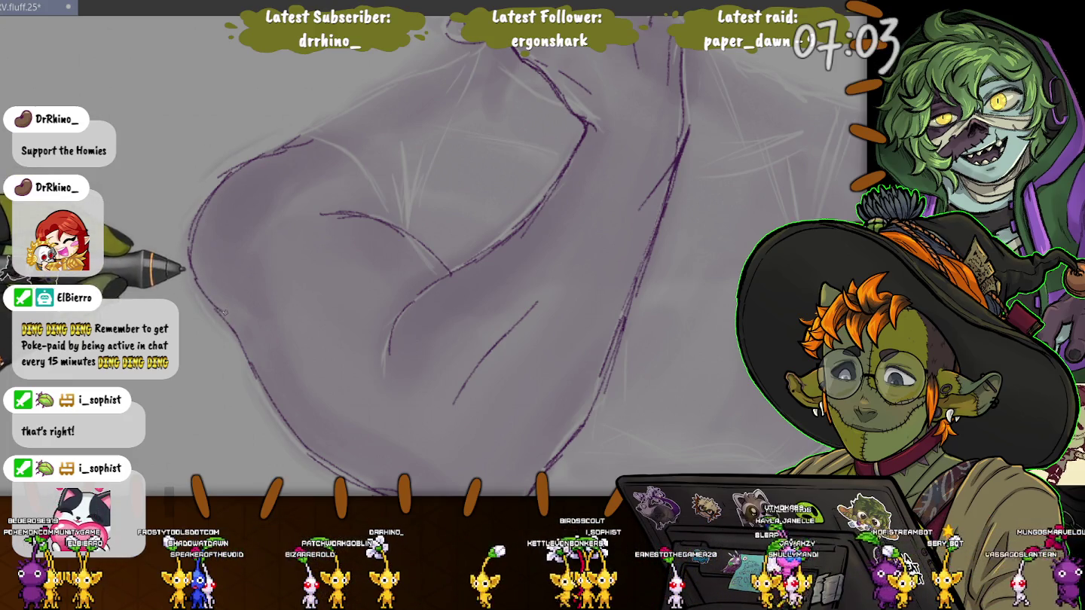
pyautogui.moveTo(295, 180); pyautogui.dragTo(282, 200)
pyautogui.moveTo(294, 202); pyautogui.dragTo(275, 219)
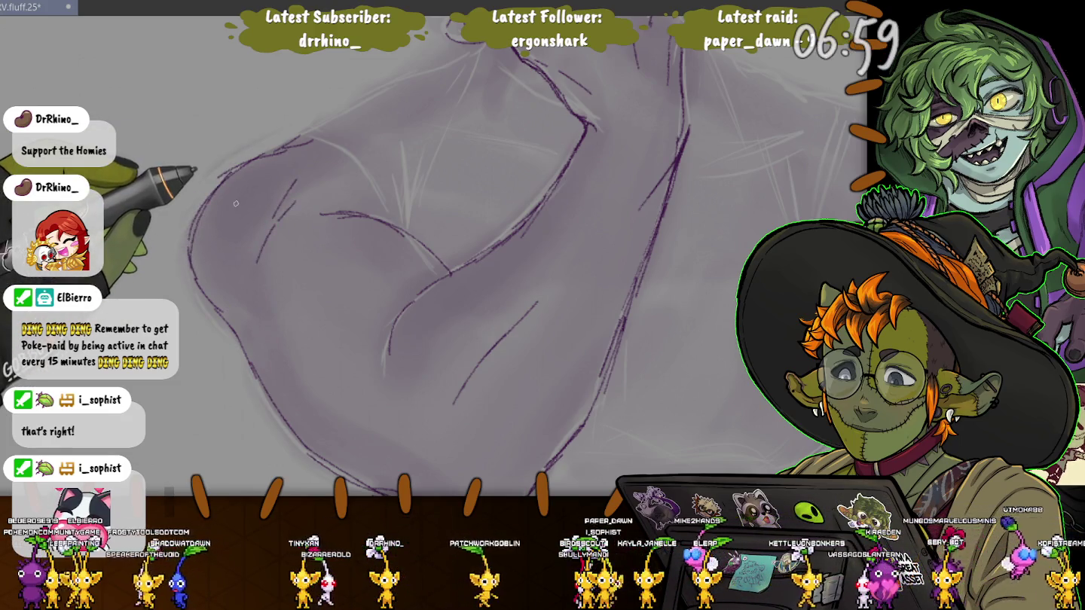
pyautogui.moveTo(315, 178); pyautogui.dragTo(258, 275)
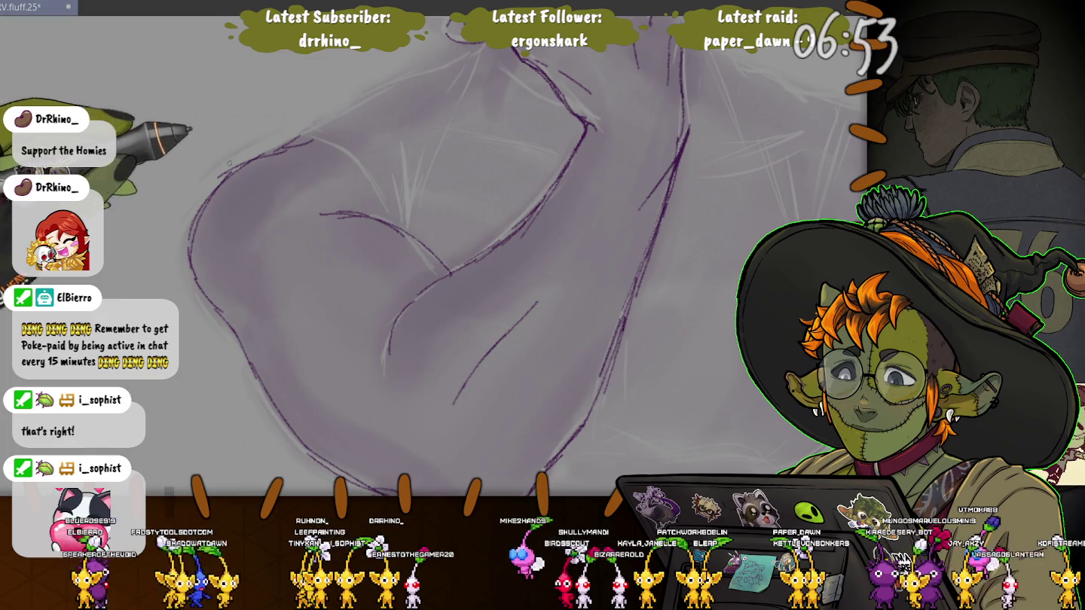
pyautogui.moveTo(311, 193); pyautogui.dragTo(273, 224)
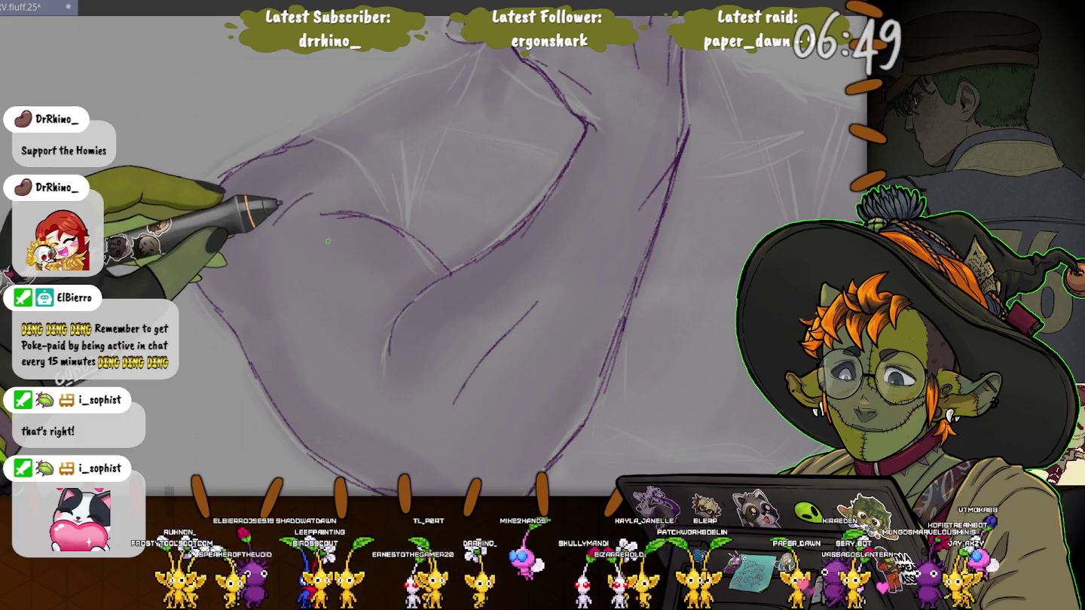
pyautogui.moveTo(377, 366); pyautogui.dragTo(350, 312)
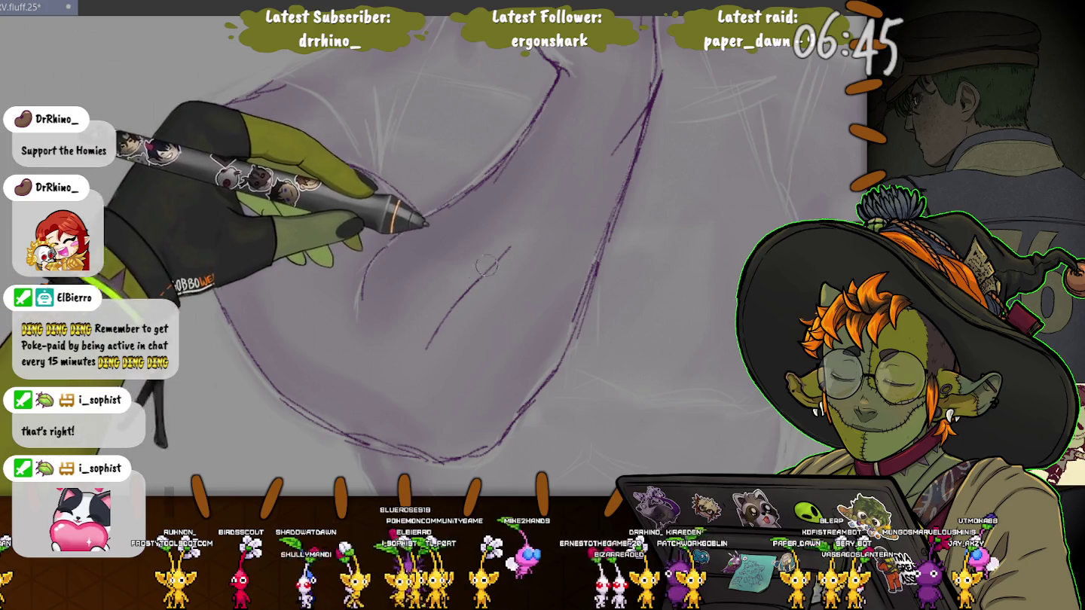
pyautogui.moveTo(436, 315); pyautogui.dragTo(510, 252)
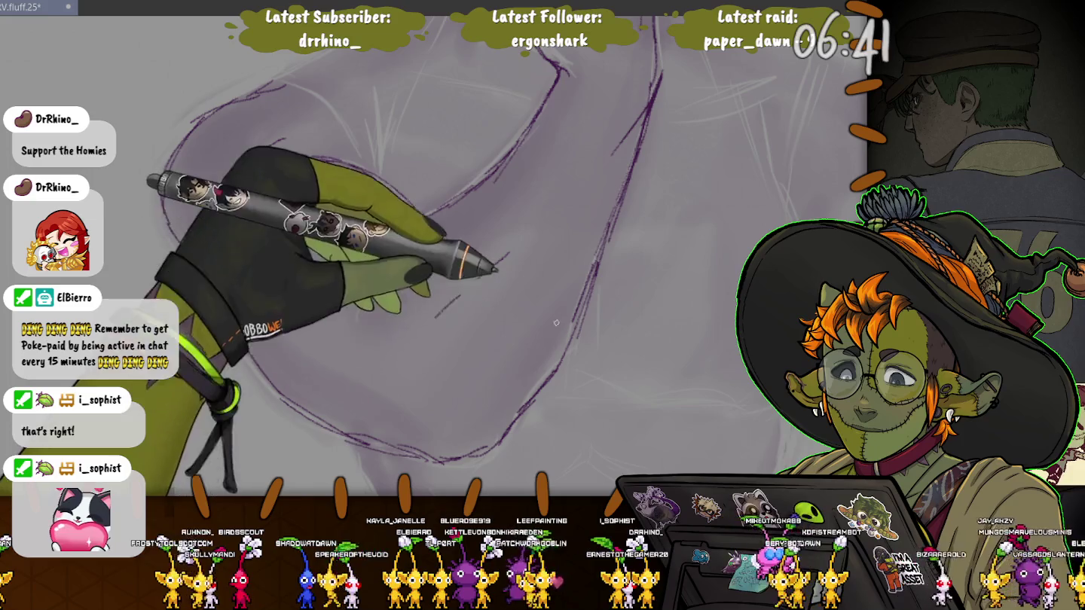
pyautogui.scroll(-5, 367, 285)
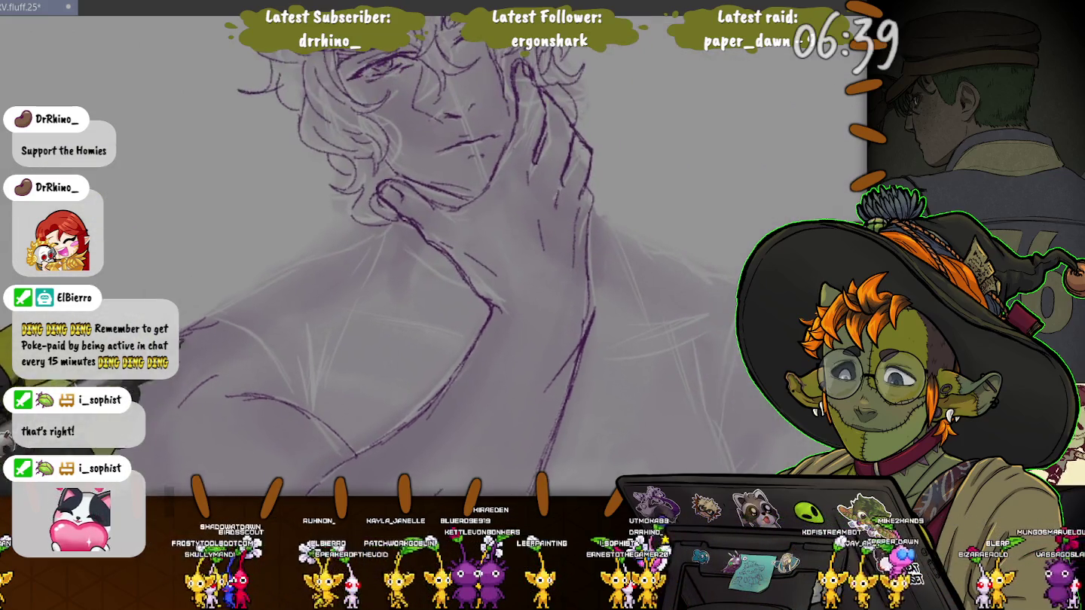
# Lasso the head and hand, scale them up slightly, shift them up-left, then deselect
pyautogui.scroll(2, 422, 256)
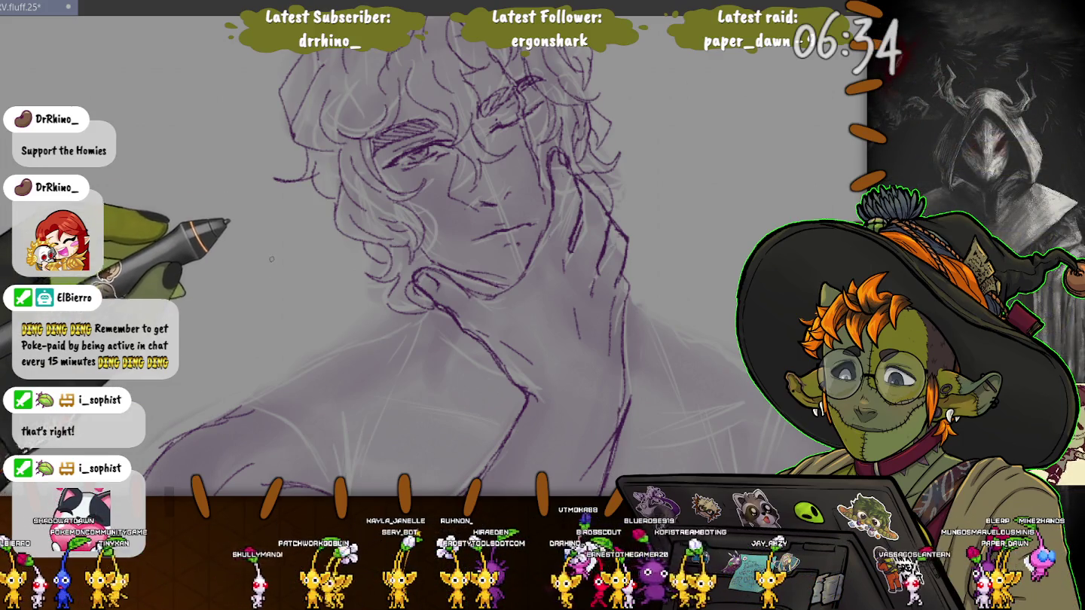
pyautogui.scroll(-3, 226, 234)
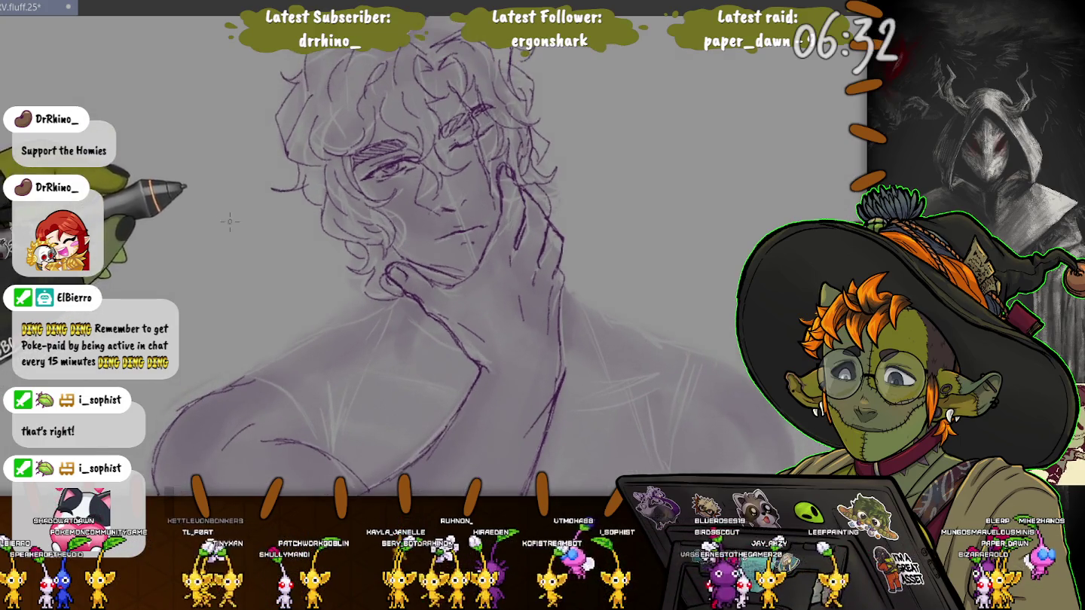
pyautogui.scroll(3, 580, 241)
pyautogui.moveTo(581, 360)
pyautogui.mouseDown()
pyautogui.moveTo(185, 98)
pyautogui.moveTo(582, 360)
pyautogui.mouseUp()
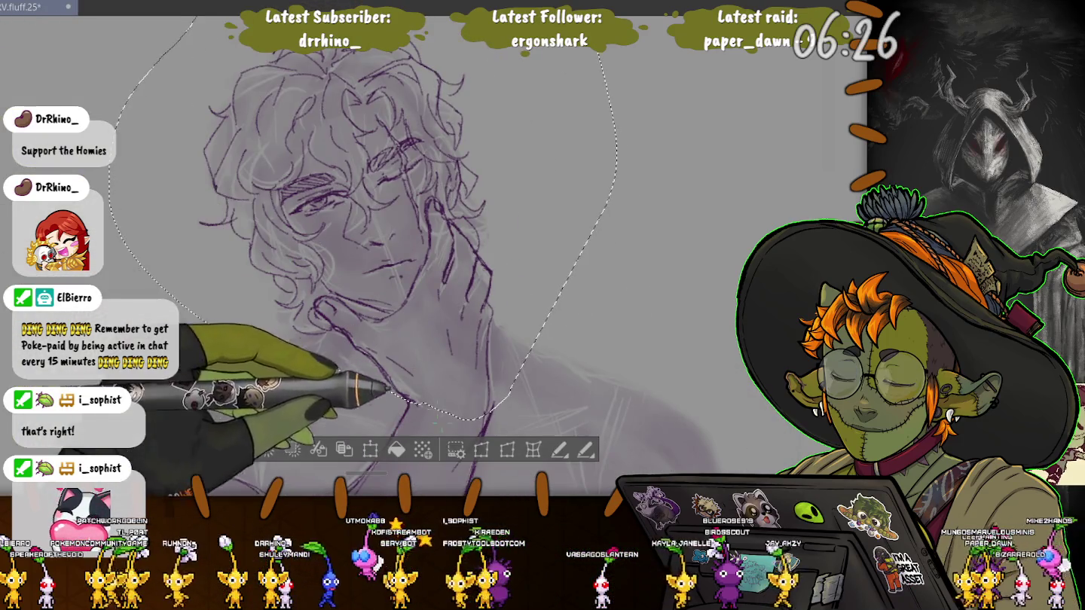
pyautogui.click(370, 450)
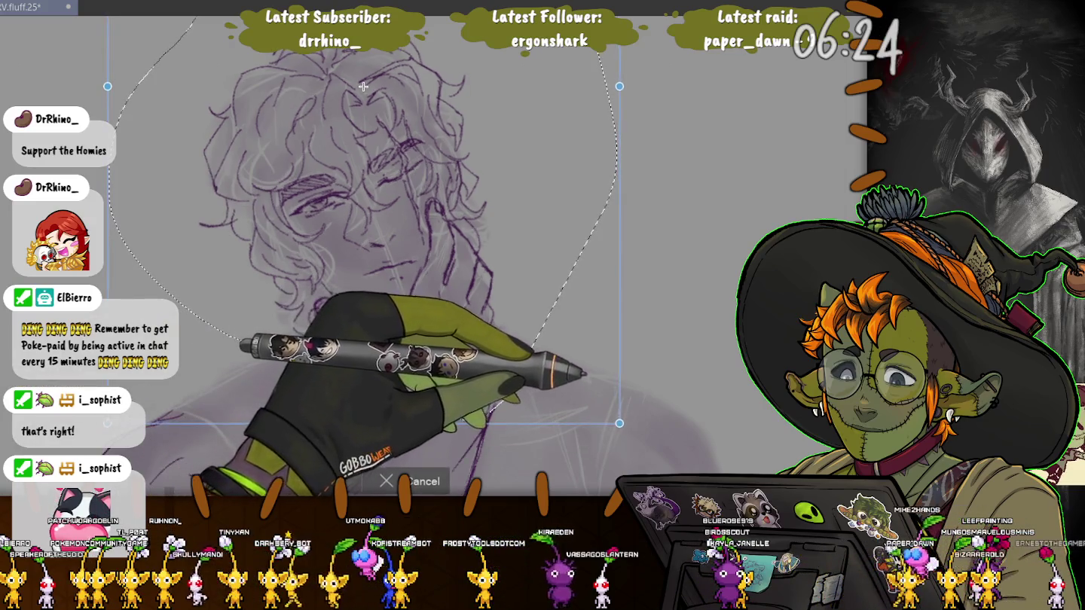
pyautogui.moveTo(617, 421); pyautogui.dragTo(630, 438)
pyautogui.moveTo(370, 95); pyautogui.dragTo(363, 78)
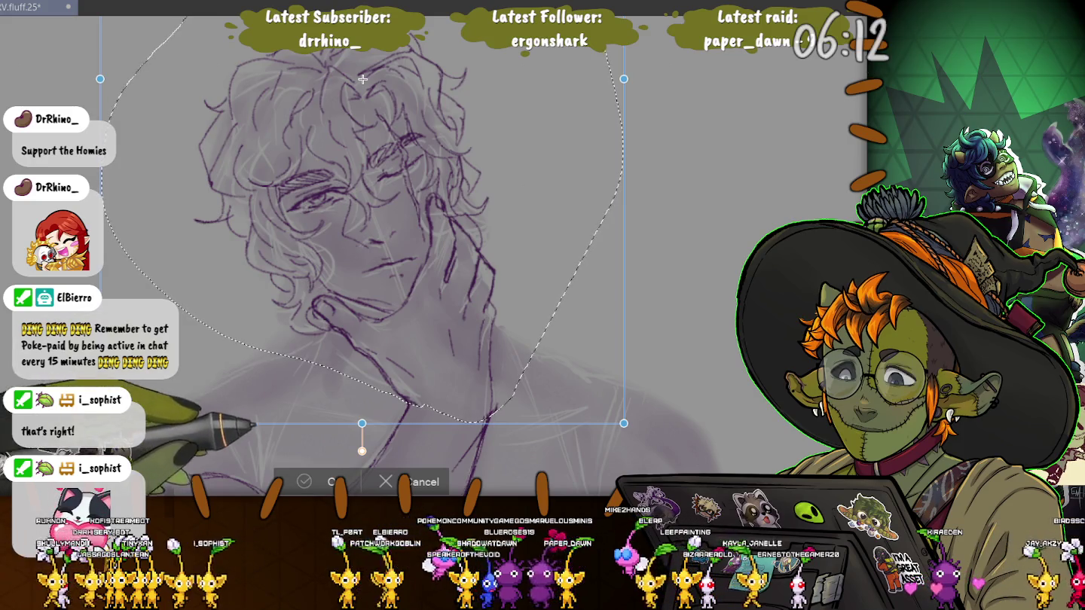
pyautogui.press('Return')
pyautogui.hotkey('ctrl', 'd')
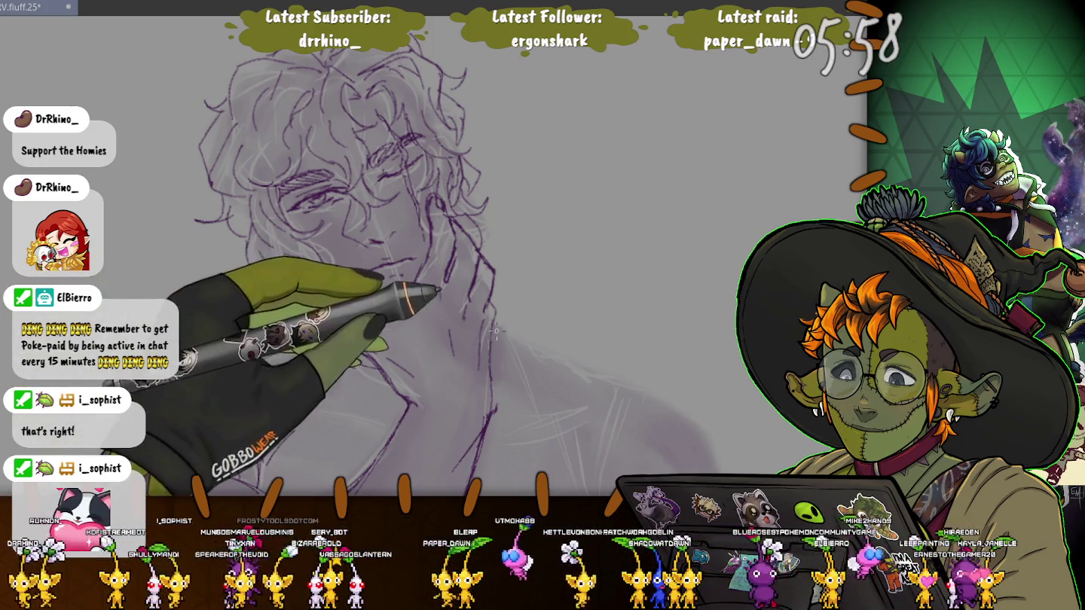
# Sketch the right shoulder and arm lines, then add rough hatching across the chest
pyautogui.moveTo(498, 331)
pyautogui.mouseDown()
pyautogui.moveTo(560, 351)
pyautogui.moveTo(613, 407)
pyautogui.moveTo(579, 260)
pyautogui.mouseUp()
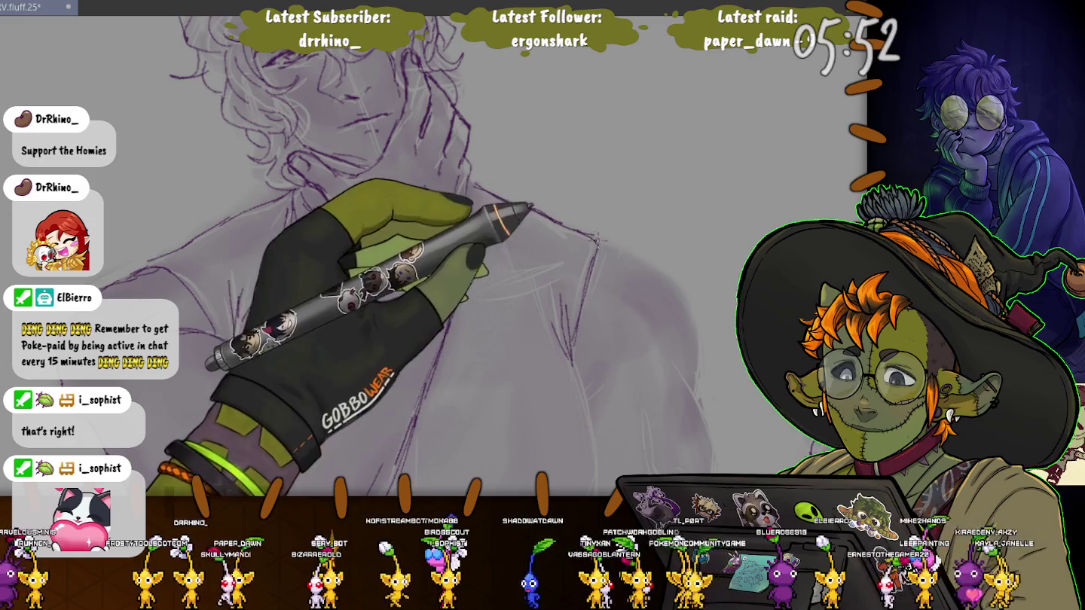
pyautogui.moveTo(625, 362); pyautogui.dragTo(697, 422)
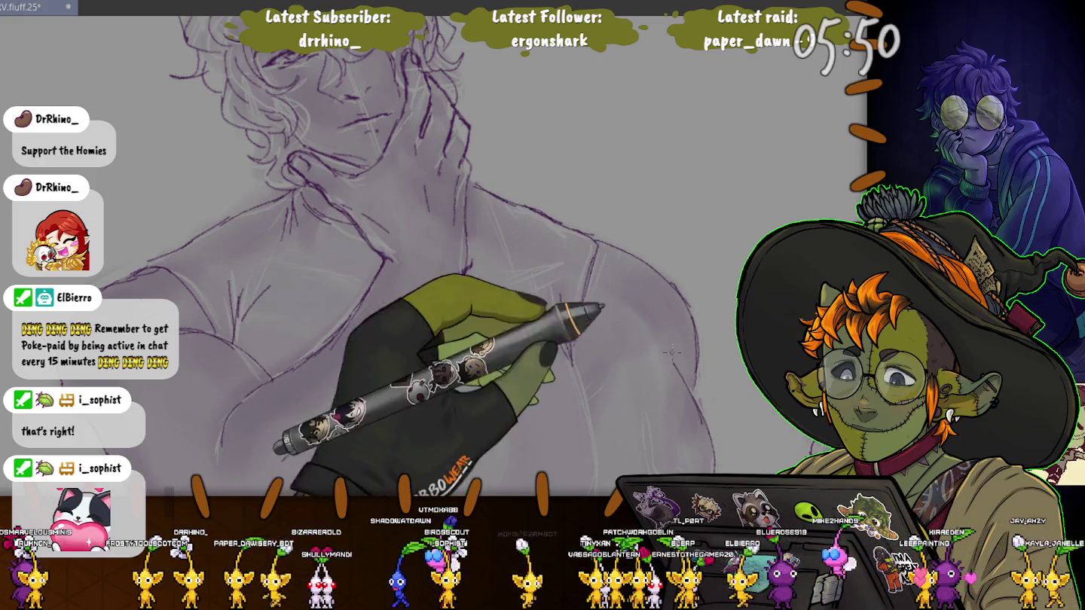
pyautogui.moveTo(584, 384); pyautogui.dragTo(546, 248)
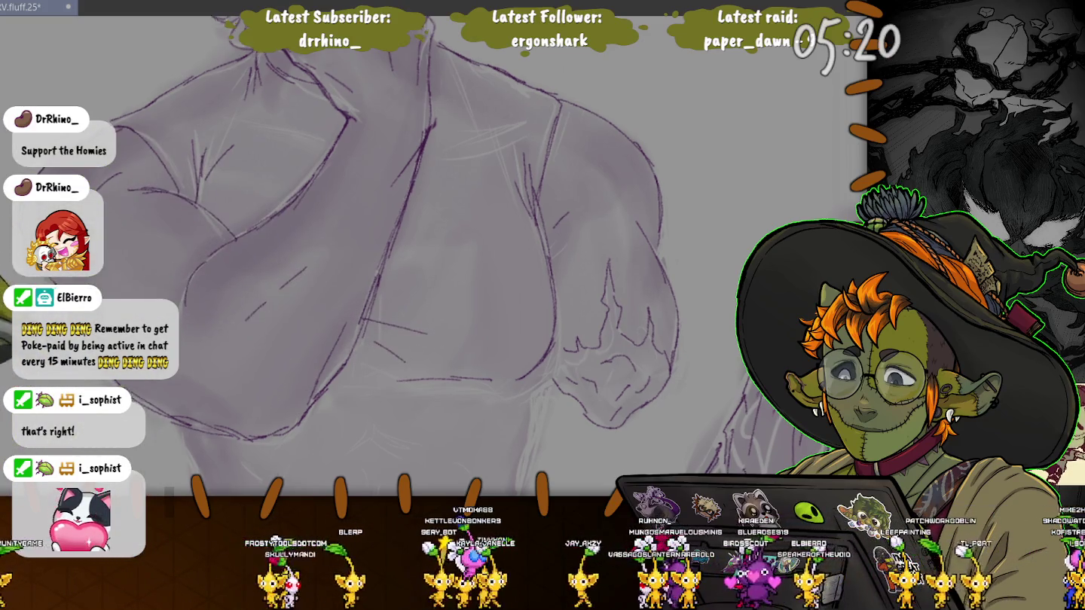
pyautogui.moveTo(539, 409); pyautogui.dragTo(518, 266)
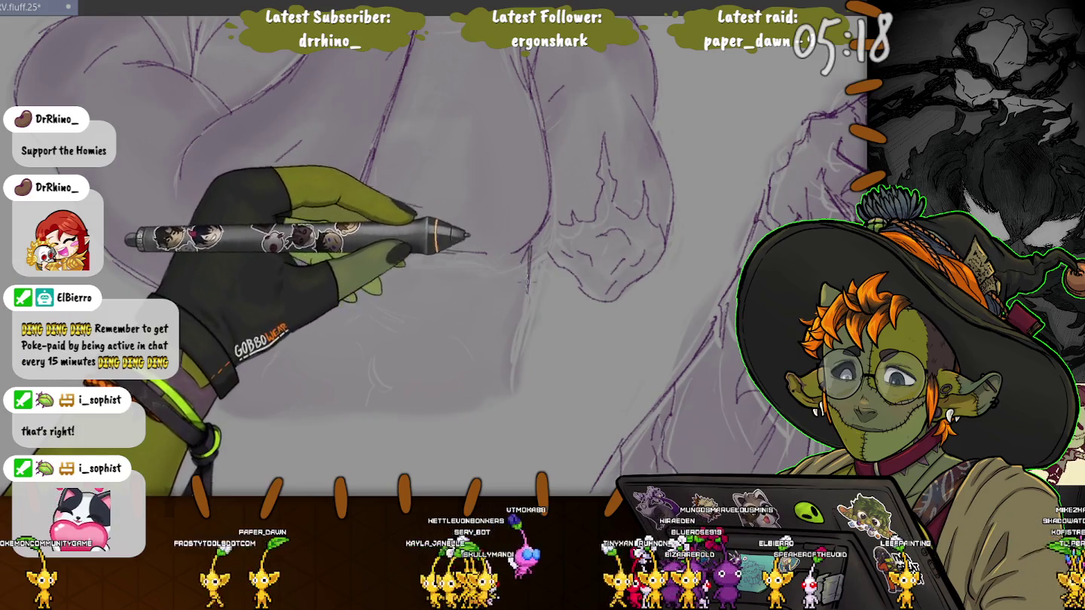
pyautogui.moveTo(518, 266); pyautogui.dragTo(258, 256)
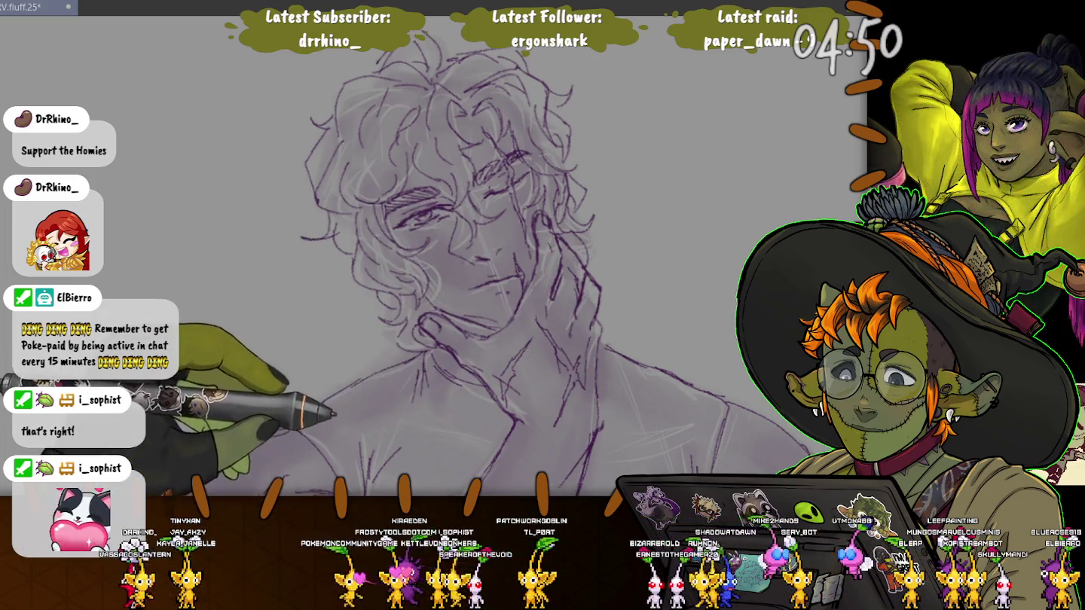
# Scroll down to review the crossed arm on the chest, then pan back to the whole head
pyautogui.scroll(-5, 472, 341)
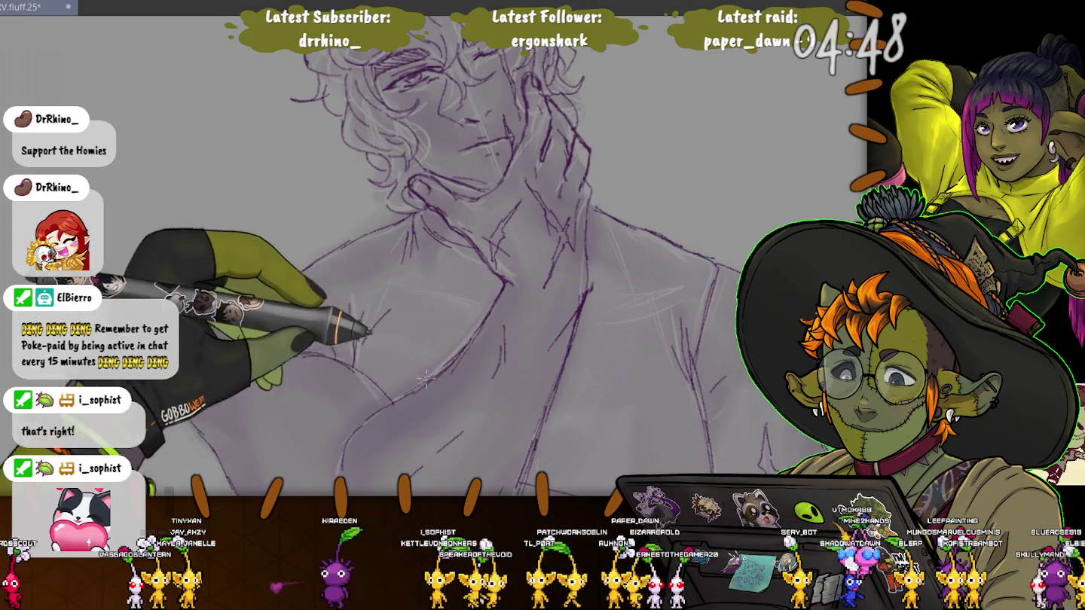
pyautogui.scroll(-5, 479, 373)
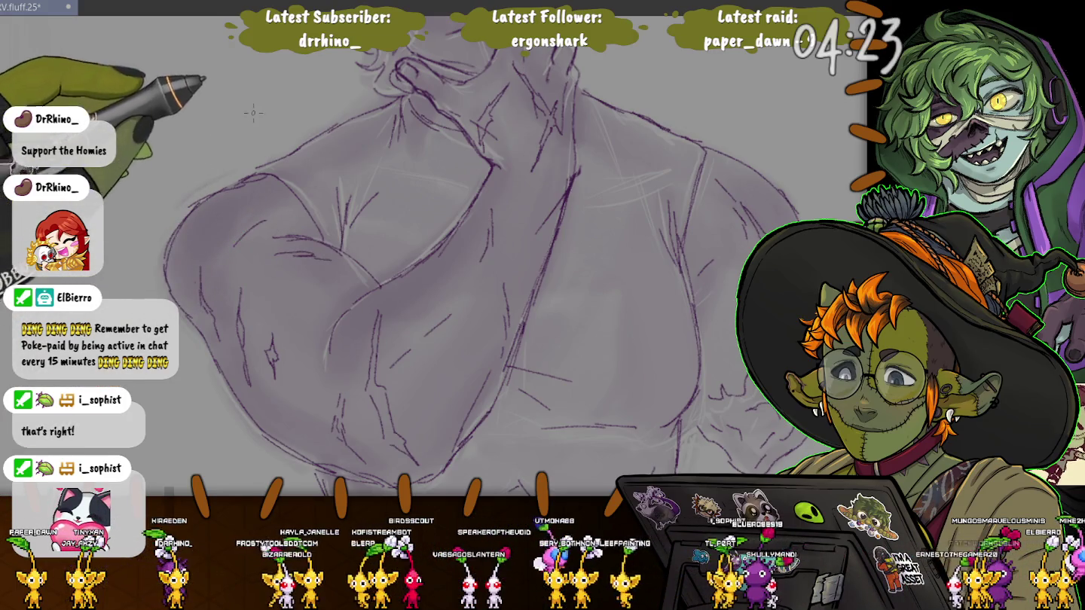
pyautogui.scroll(3, 253, 113)
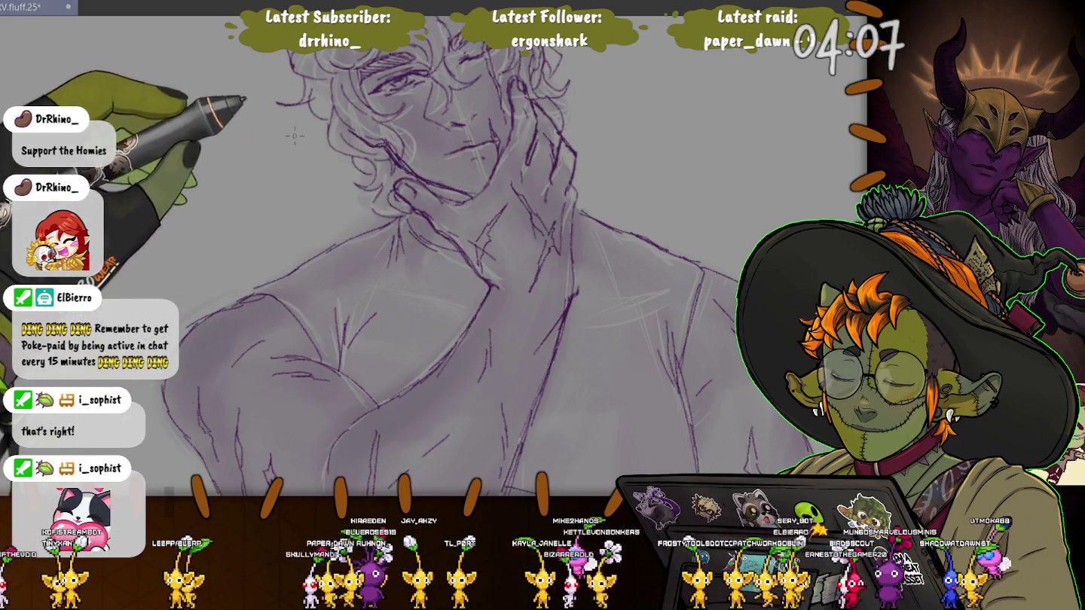
pyautogui.moveTo(222, 161); pyautogui.dragTo(222, 318)
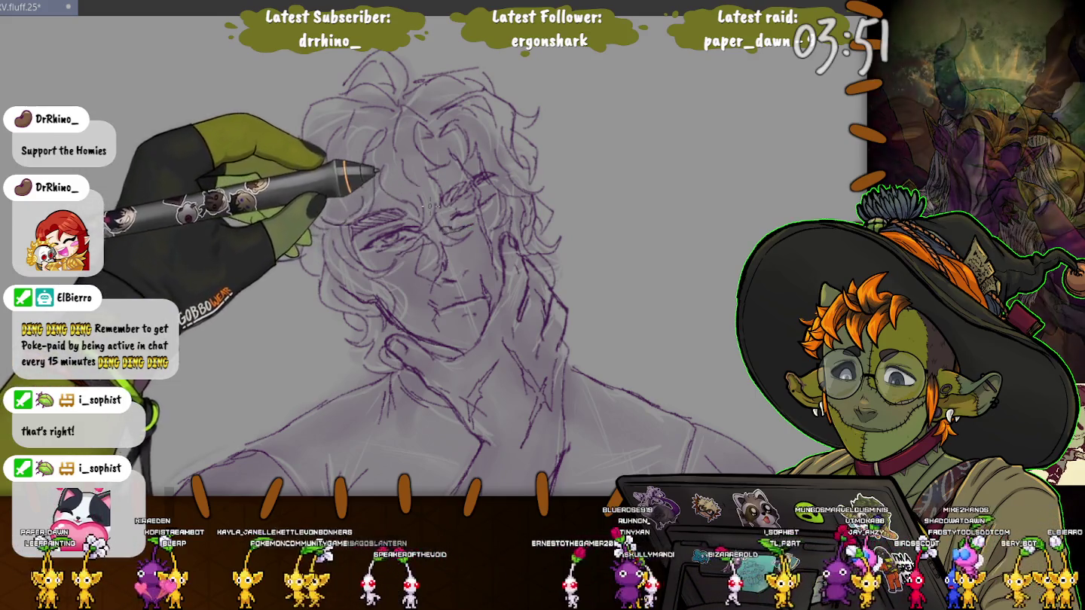
# Pan around the canvas to inspect the face, curly hair, hand and chest of the sketch
pyautogui.scroll(3, 449, 226)
pyautogui.scroll(-2, 271, 256)
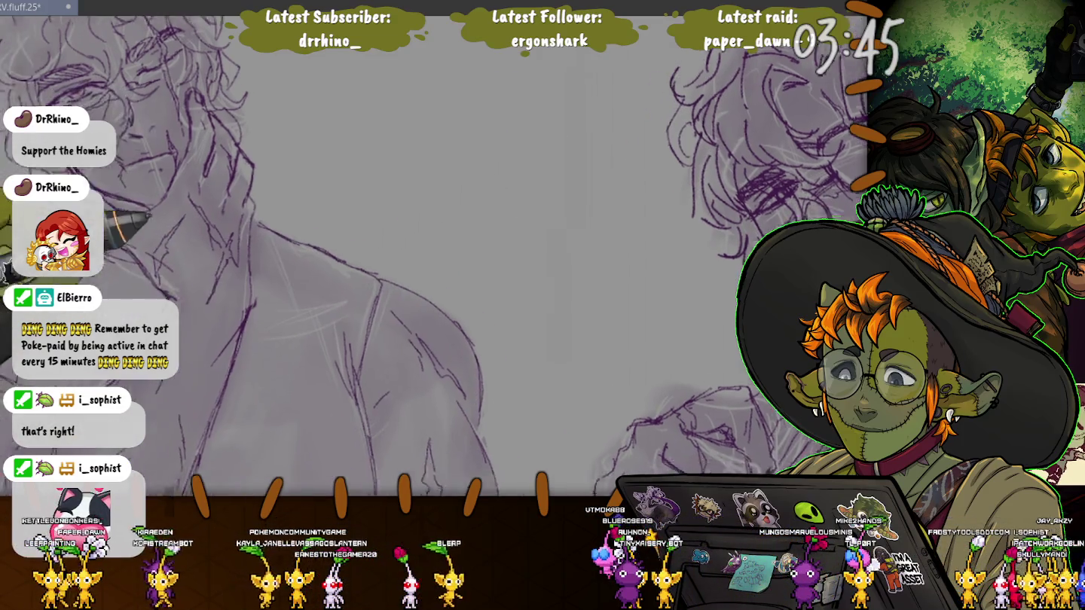
pyautogui.moveTo(678, 226); pyautogui.dragTo(302, 226)
pyautogui.moveTo(171, 294)
pyautogui.mouseDown()
pyautogui.moveTo(223, 350)
pyautogui.moveTo(260, 333)
pyautogui.mouseUp()
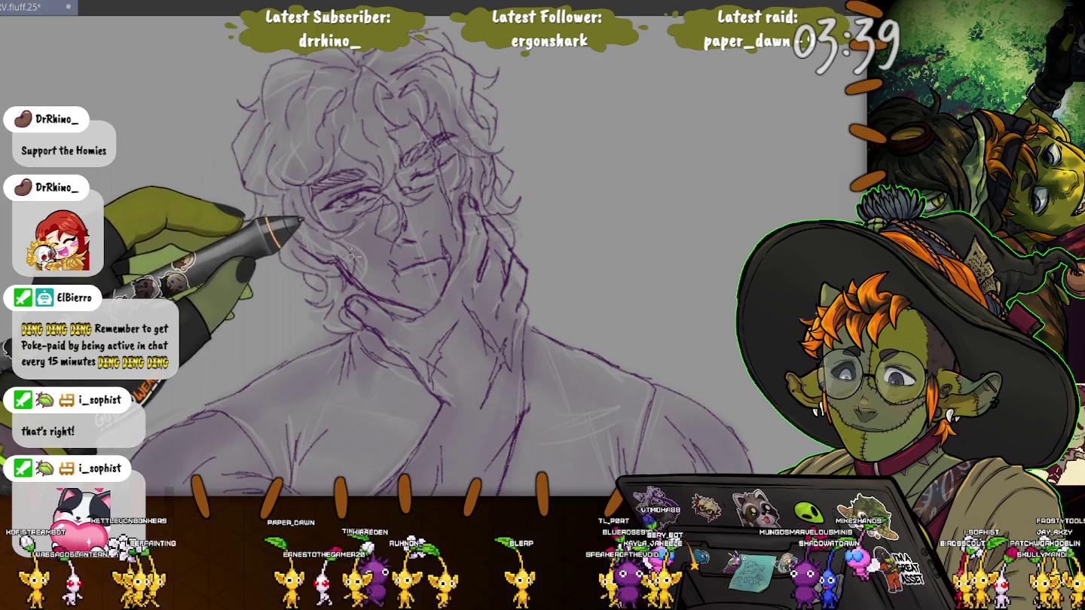
pyautogui.moveTo(154, 301); pyautogui.dragTo(146, 182)
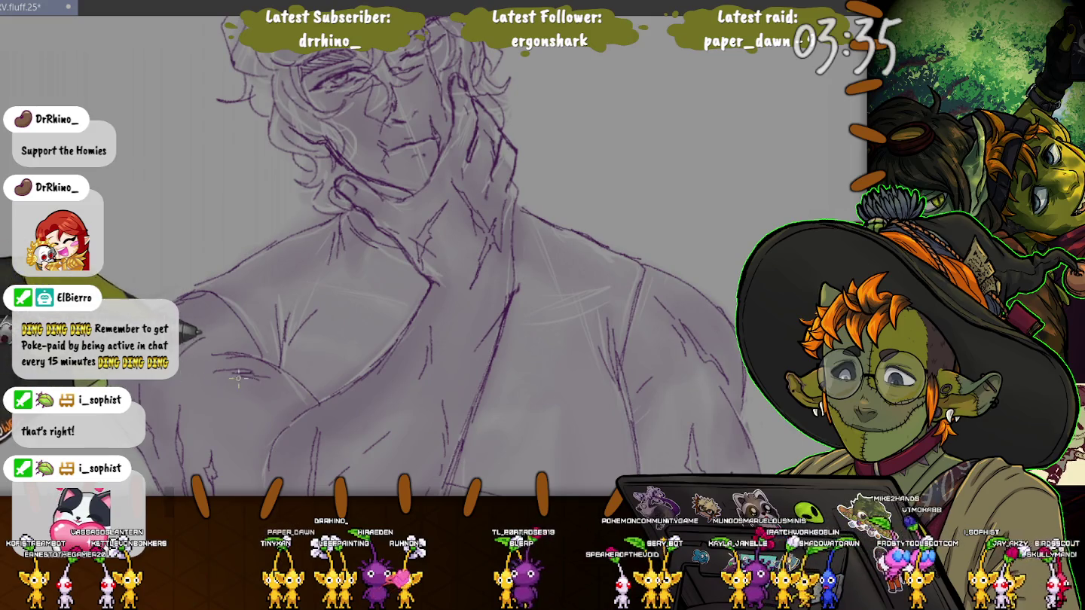
pyautogui.moveTo(145, 246); pyautogui.dragTo(121, 160)
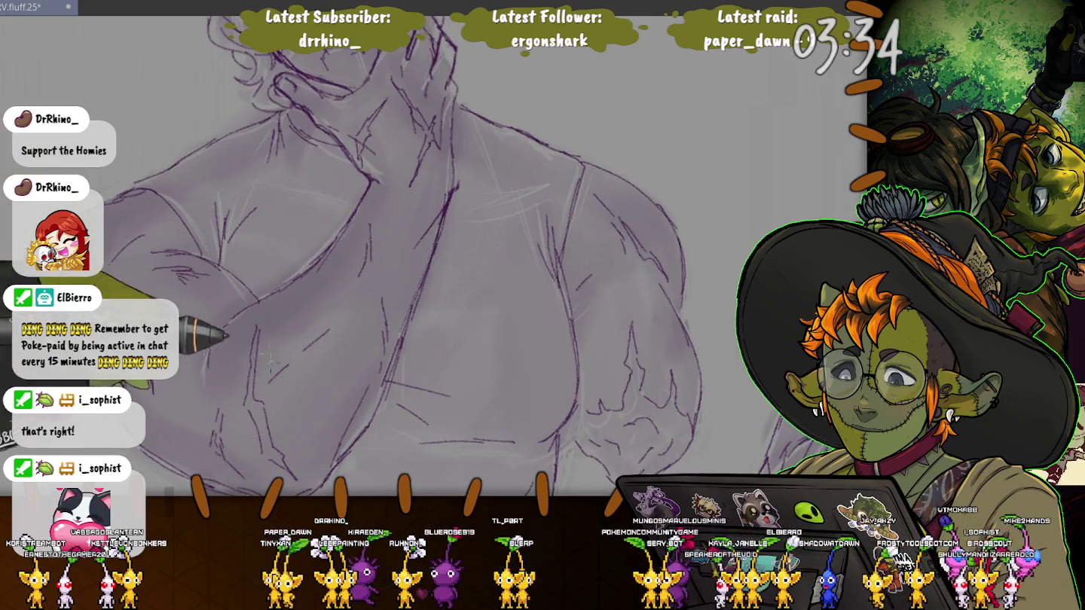
pyautogui.moveTo(236, 180)
pyautogui.mouseDown()
pyautogui.moveTo(244, 303)
pyautogui.moveTo(320, 306)
pyautogui.mouseUp()
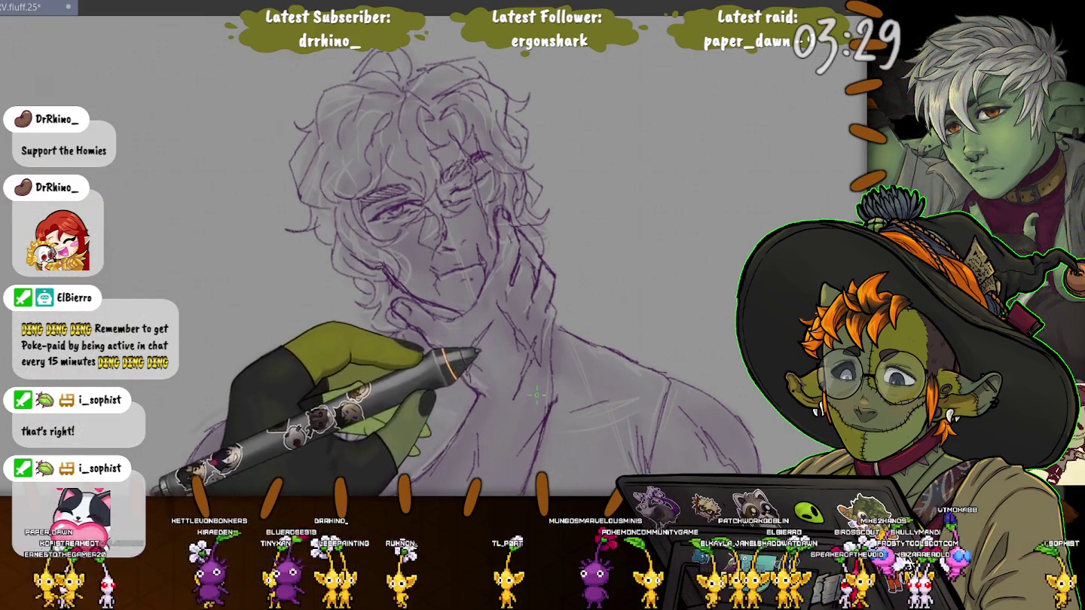
pyautogui.moveTo(536, 394); pyautogui.dragTo(710, 247)
pyautogui.moveTo(603, 302)
pyautogui.mouseDown()
pyautogui.moveTo(641, 331)
pyautogui.moveTo(526, 444)
pyautogui.moveTo(543, 444)
pyautogui.mouseUp()
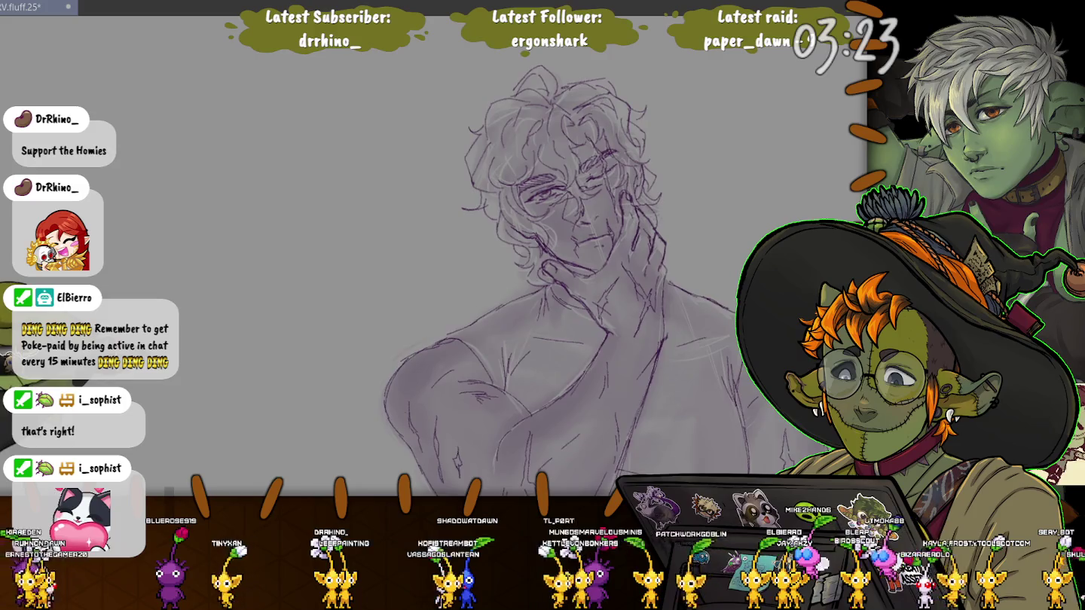
pyautogui.moveTo(557, 301); pyautogui.dragTo(539, 233)
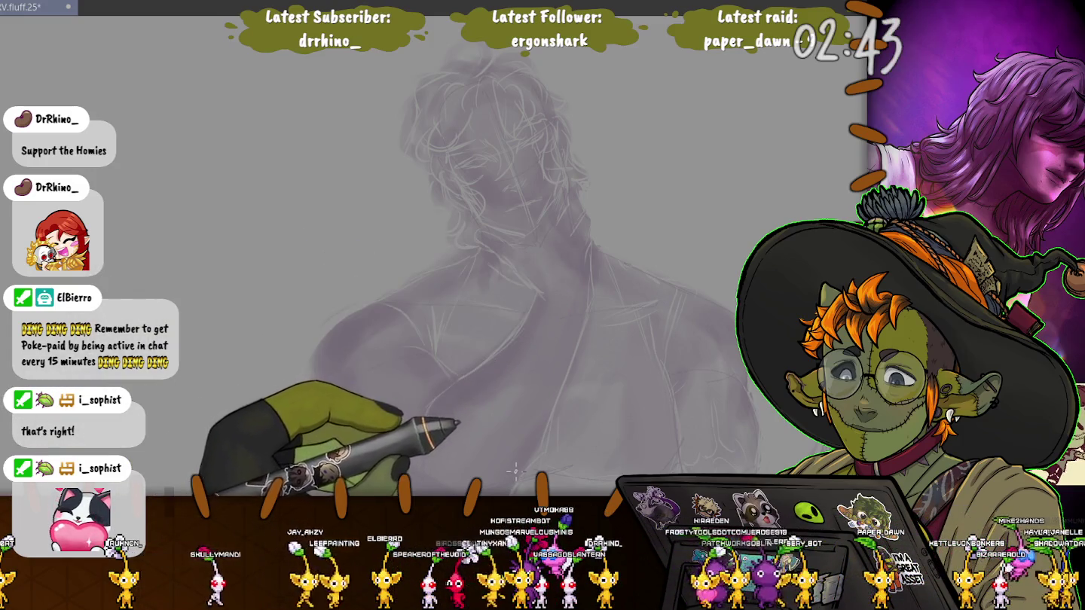
# Compare the purple sketch against the construction lines by hiding and reshowing it, then zoom out
pyautogui.hotkey('ctrl', 'z')
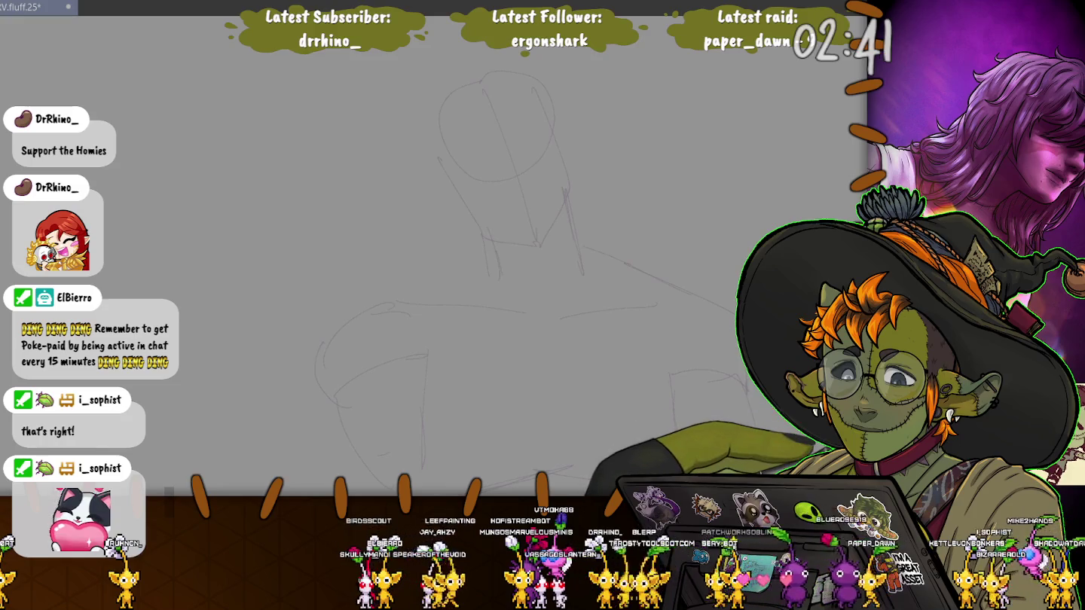
pyautogui.hotkey('ctrl', 'shift', 'z')
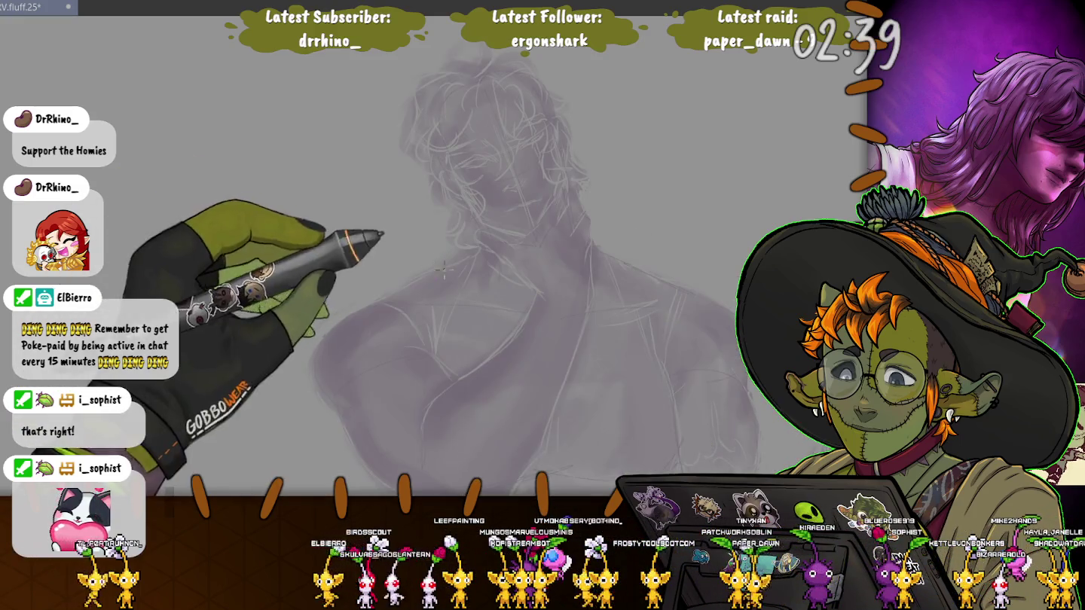
pyautogui.hotkey('ctrl', 'z')
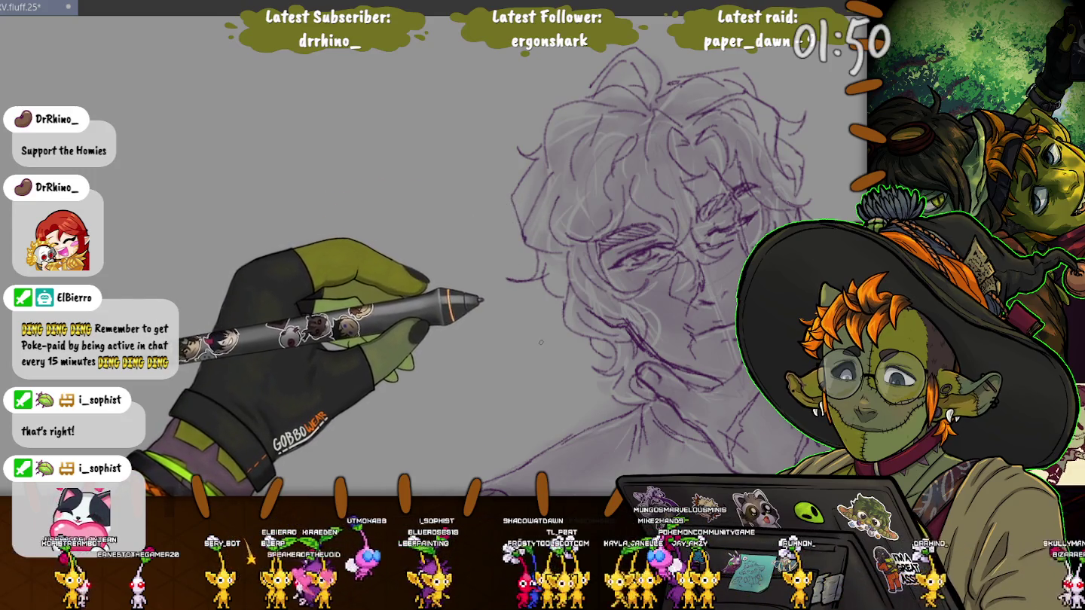
pyautogui.scroll(-2, 542, 341)
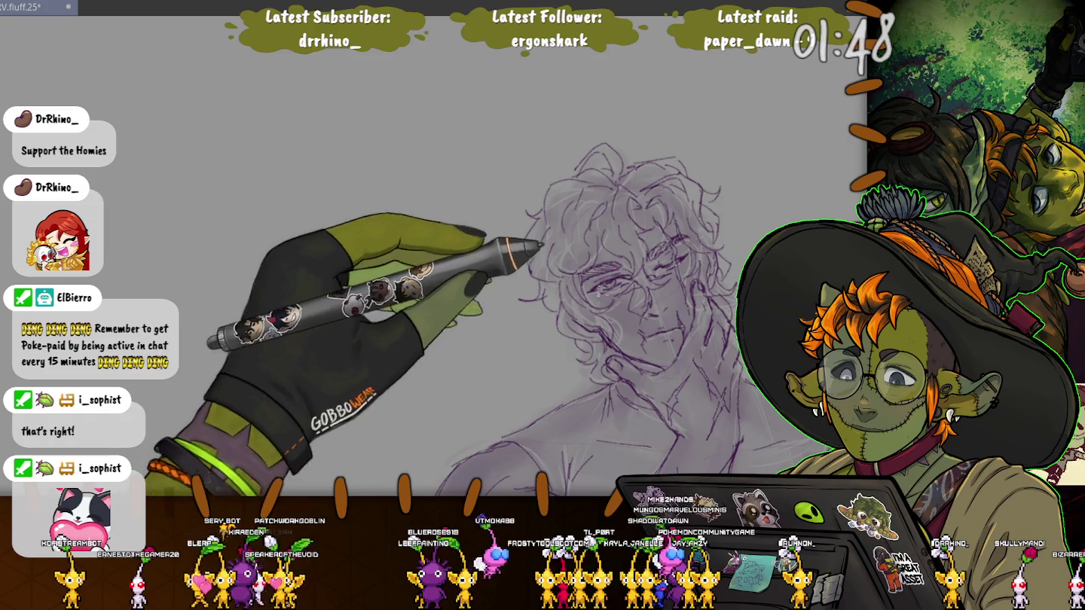
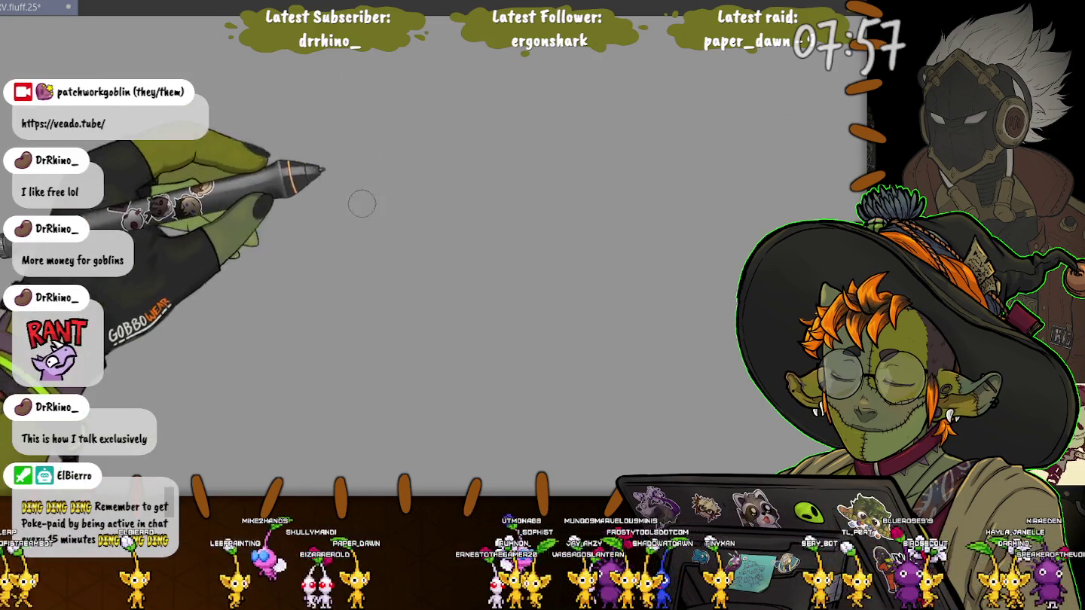
# Sketch a tall purple hook form on the left and rough diagonal strokes on the right
pyautogui.moveTo(357, 174); pyautogui.dragTo(363, 226)
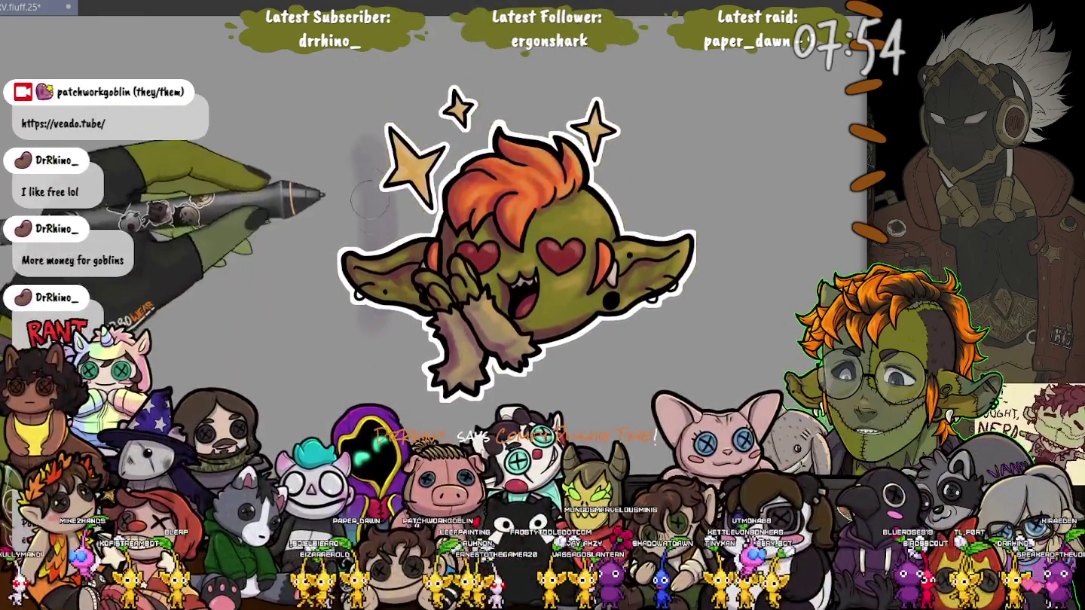
pyautogui.moveTo(289, 140); pyautogui.dragTo(355, 324)
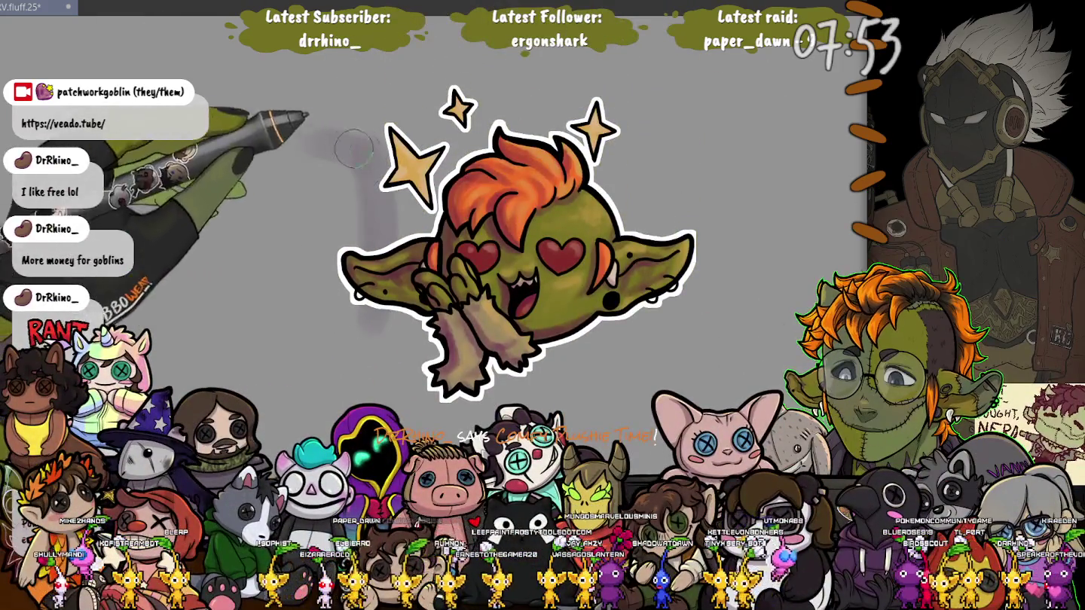
pyautogui.moveTo(336, 147); pyautogui.dragTo(285, 300)
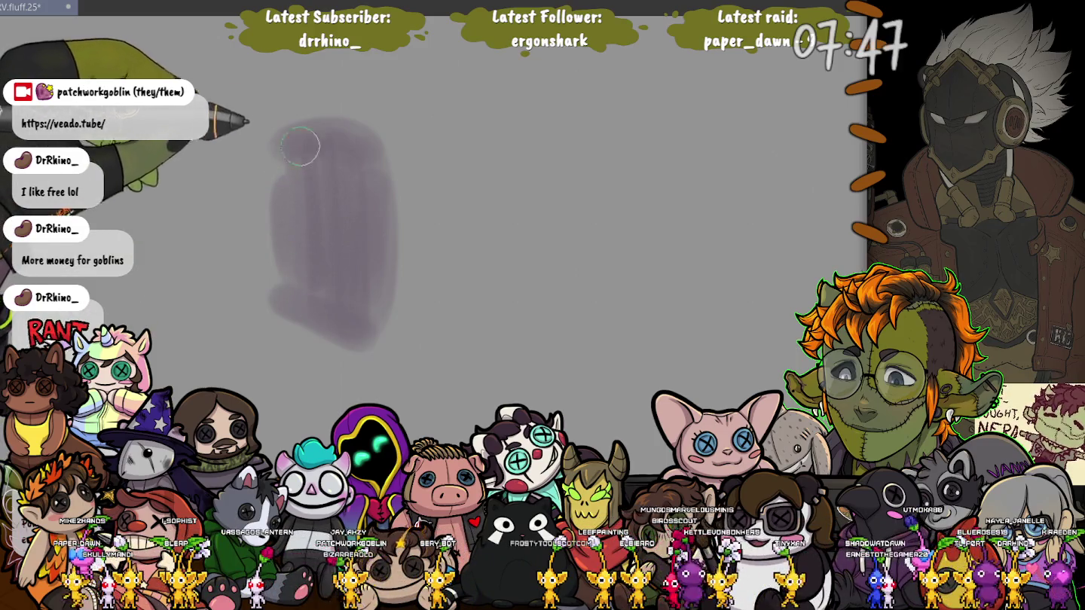
pyautogui.moveTo(431, 147); pyautogui.dragTo(477, 305)
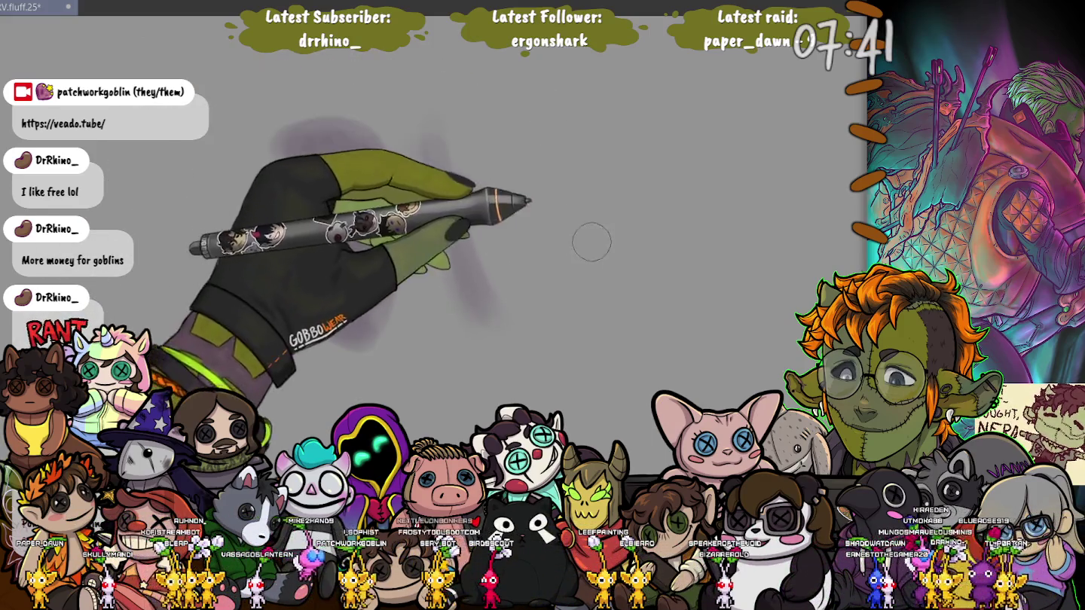
pyautogui.moveTo(588, 240); pyautogui.dragTo(509, 309)
pyautogui.moveTo(620, 249); pyautogui.dragTo(663, 320)
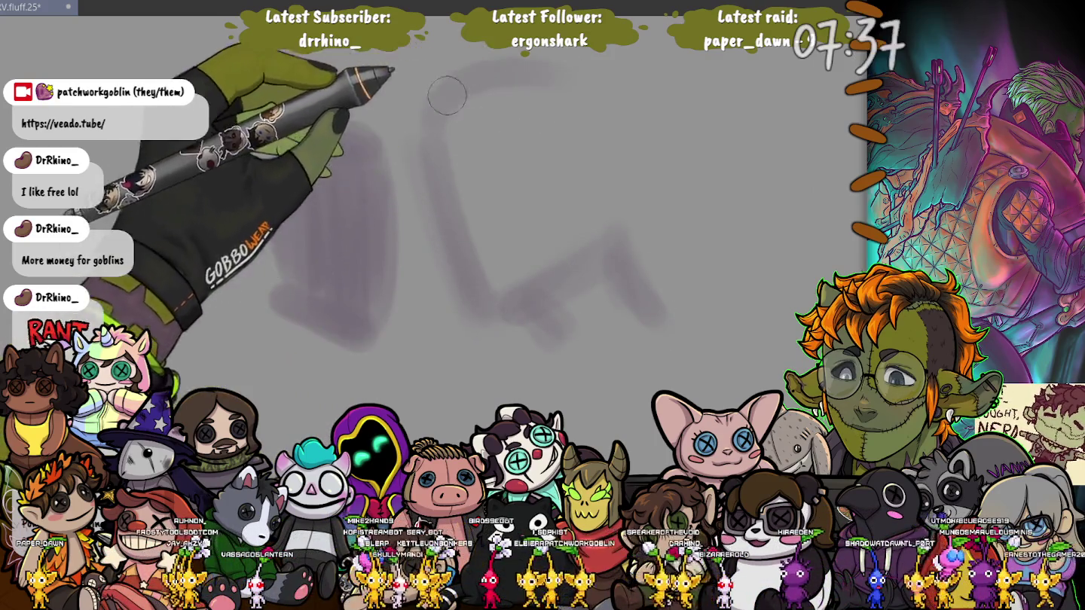
# Add a top arc and left arch, undo the arch, and redraw the right loop with its tail
pyautogui.moveTo(446, 108); pyautogui.dragTo(590, 197)
pyautogui.moveTo(287, 207); pyautogui.dragTo(357, 211)
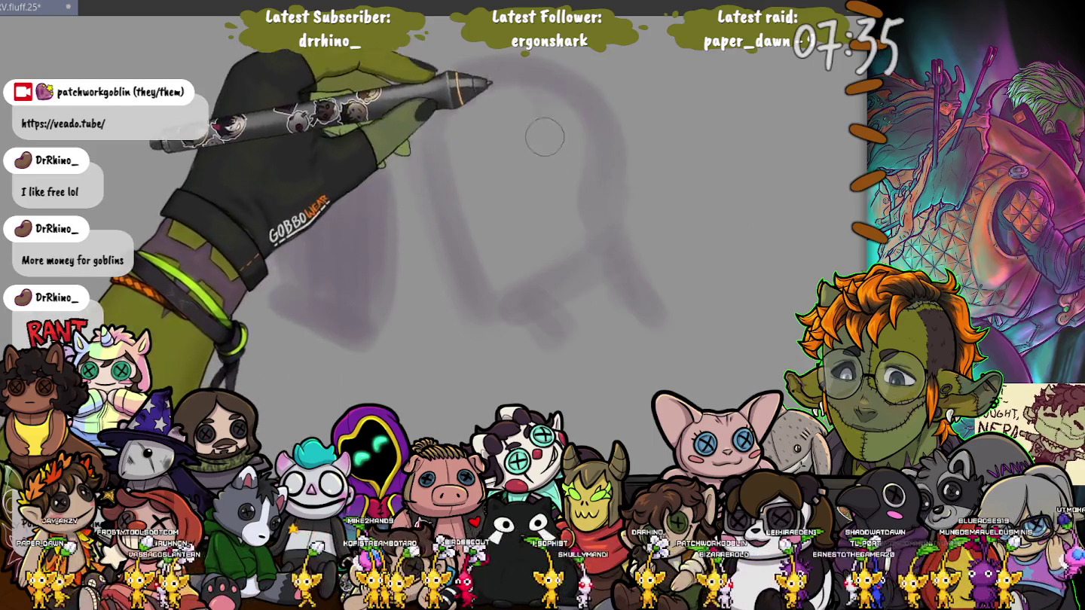
pyautogui.moveTo(316, 151); pyautogui.dragTo(339, 332)
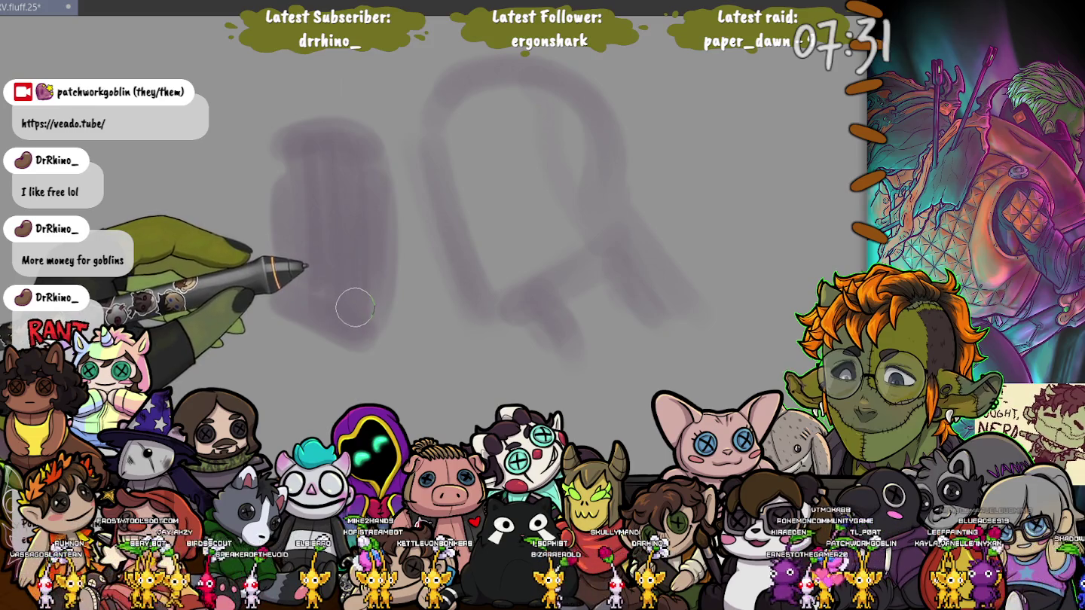
pyautogui.hotkey('ctrl', 'z')
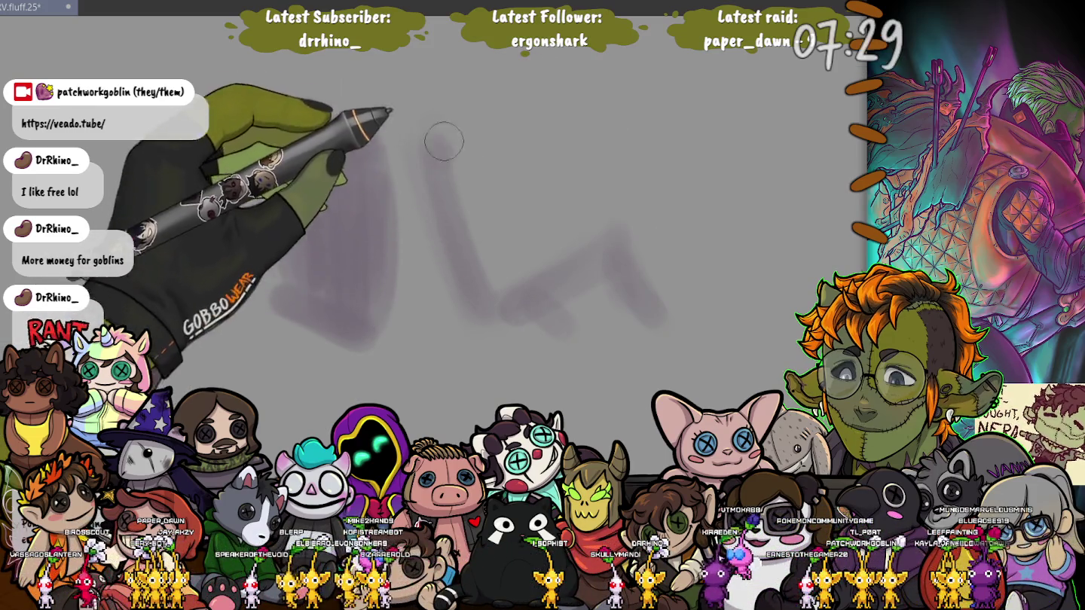
pyautogui.moveTo(509, 109); pyautogui.dragTo(696, 351)
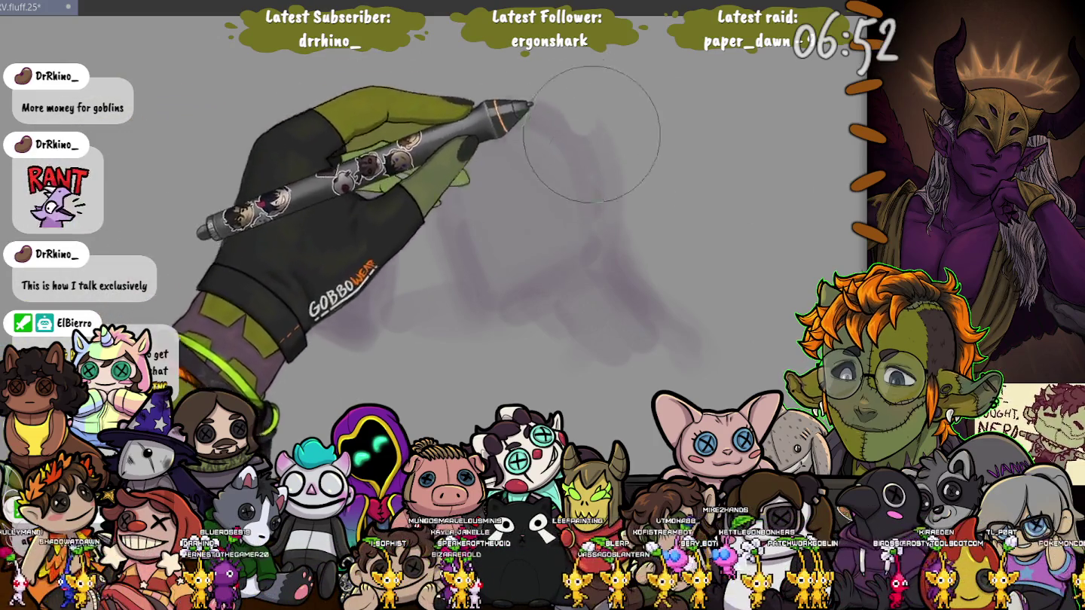
# Repaint with a much larger brush, blocking in a broad triangular purple wedge on the left
pyautogui.moveTo(557, 132); pyautogui.dragTo(531, 101)
pyautogui.moveTo(406, 316)
pyautogui.mouseDown()
pyautogui.moveTo(303, 188)
pyautogui.moveTo(272, 268)
pyautogui.mouseUp()
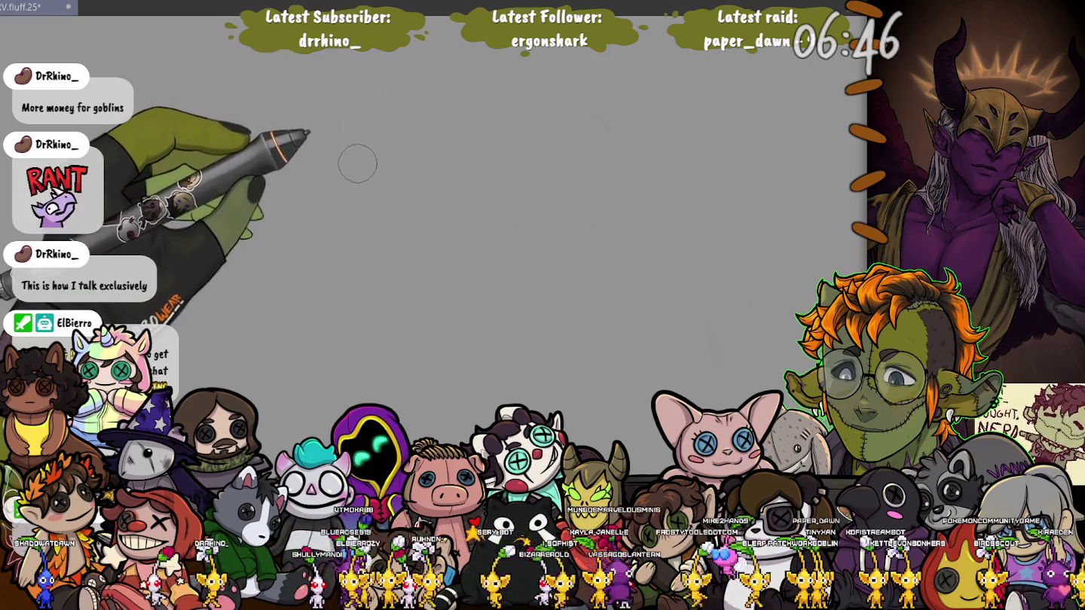
# Brush an oval purple loop with a long tail curving down-right, thickening its lower-left side
pyautogui.moveTo(497, 189)
pyautogui.mouseDown()
pyautogui.moveTo(394, 146)
pyautogui.moveTo(387, 182)
pyautogui.moveTo(445, 287)
pyautogui.moveTo(505, 249)
pyautogui.moveTo(498, 177)
pyautogui.mouseUp()
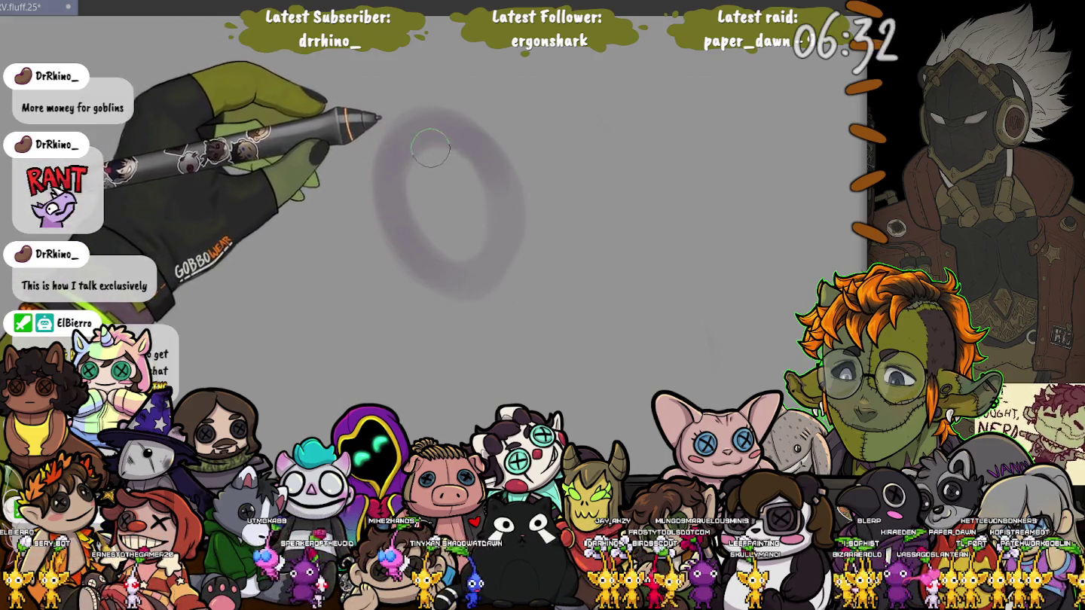
pyautogui.moveTo(423, 120)
pyautogui.mouseDown()
pyautogui.moveTo(508, 230)
pyautogui.moveTo(595, 305)
pyautogui.moveTo(662, 342)
pyautogui.mouseUp()
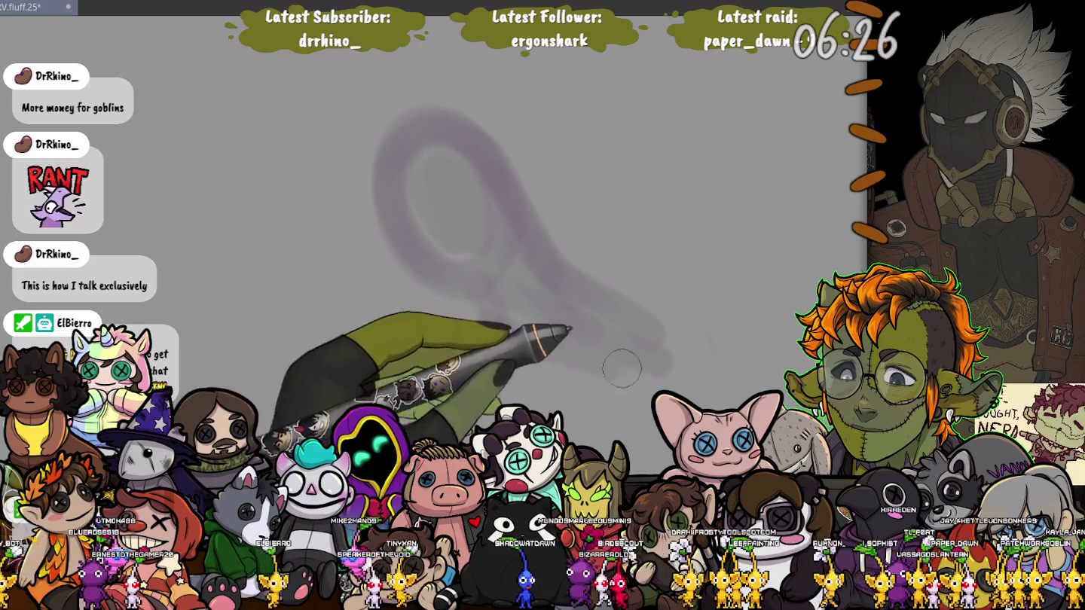
pyautogui.moveTo(503, 182)
pyautogui.mouseDown()
pyautogui.moveTo(453, 273)
pyautogui.moveTo(374, 285)
pyautogui.moveTo(377, 236)
pyautogui.mouseUp()
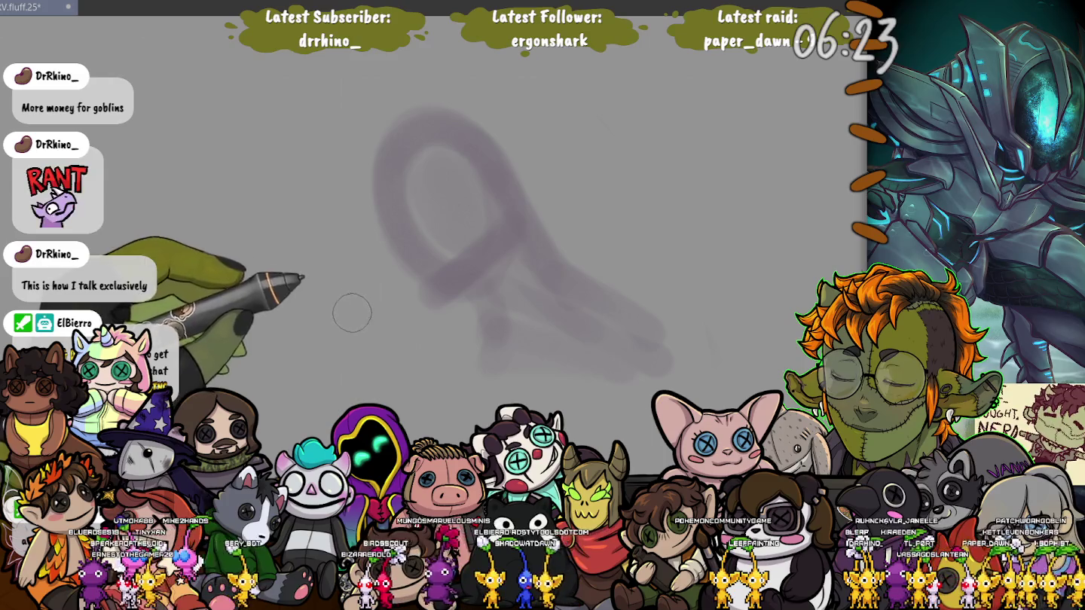
# Add a hooked 7-shaped stroke left of the loop, with a faint stroke beneath it
pyautogui.moveTo(342, 177); pyautogui.dragTo(349, 245)
pyautogui.moveTo(339, 151); pyautogui.dragTo(336, 302)
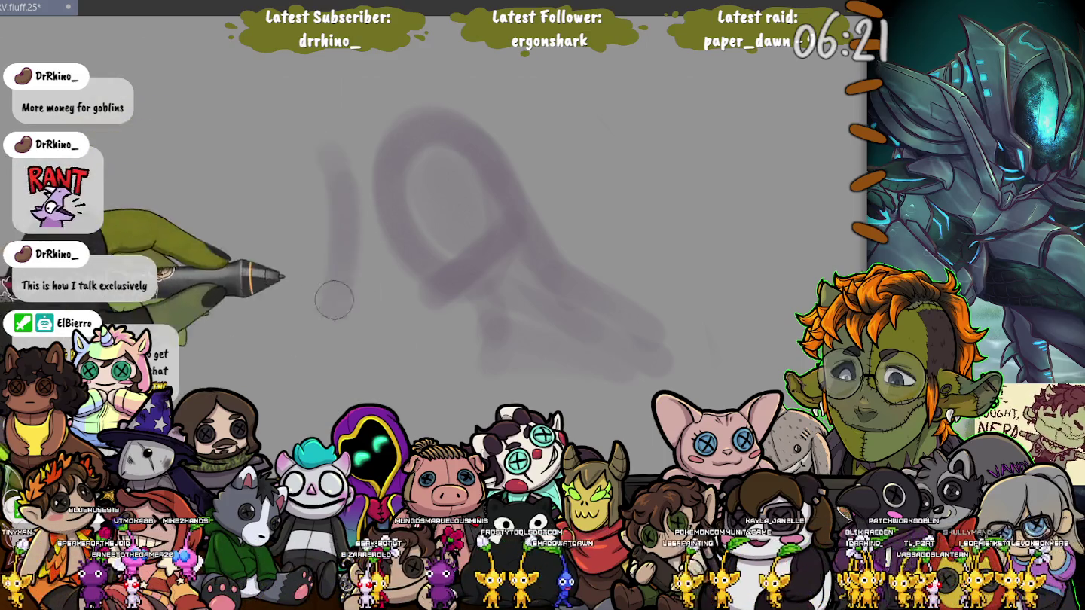
pyautogui.moveTo(256, 136); pyautogui.dragTo(331, 309)
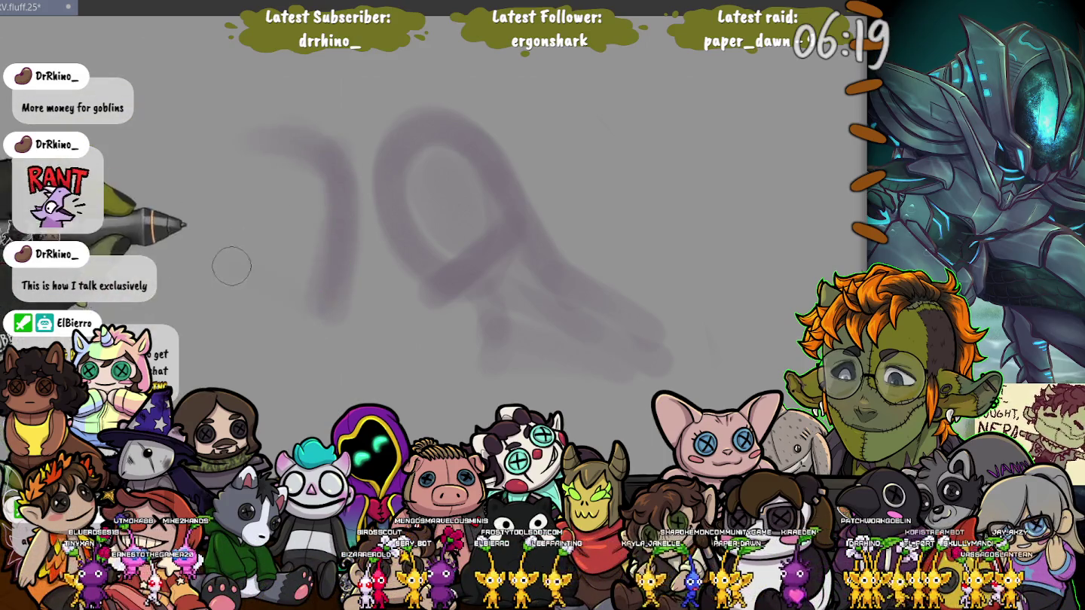
pyautogui.moveTo(229, 262); pyautogui.dragTo(295, 286)
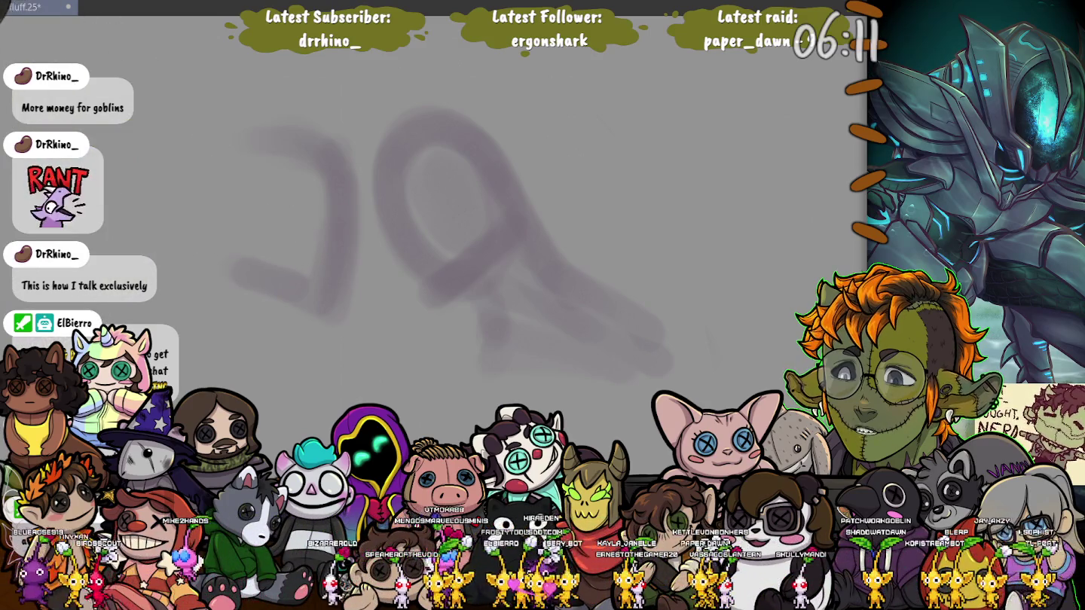
# Save the sketch document with Ctrl+S
pyautogui.hotkey('ctrl', 's')
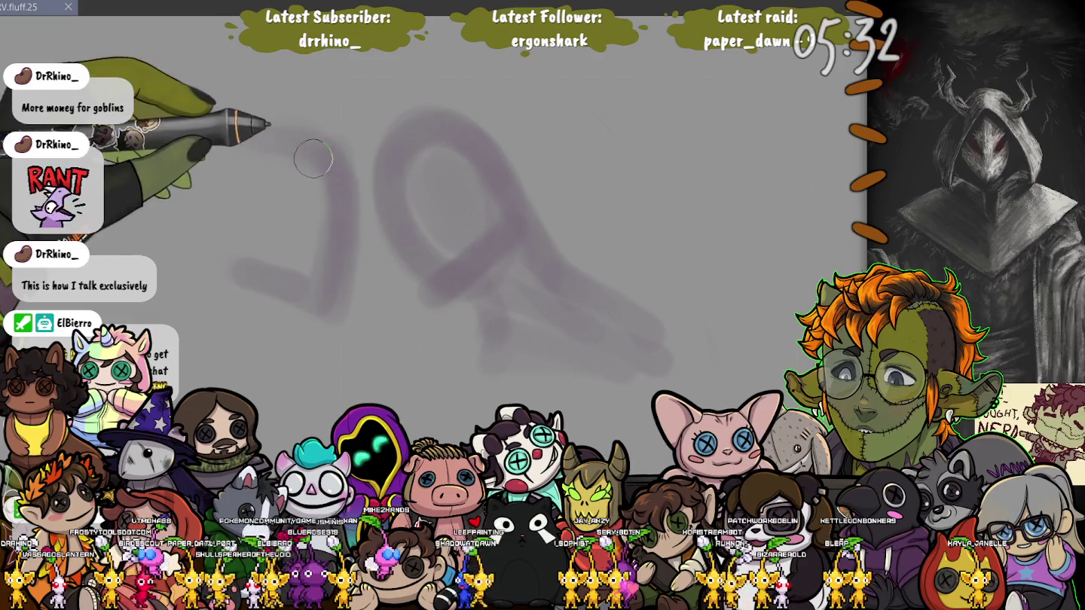
# Close the left shape into a loop, extend its bottom both ways, and add an inner vertical stroke
pyautogui.moveTo(228, 169); pyautogui.dragTo(241, 248)
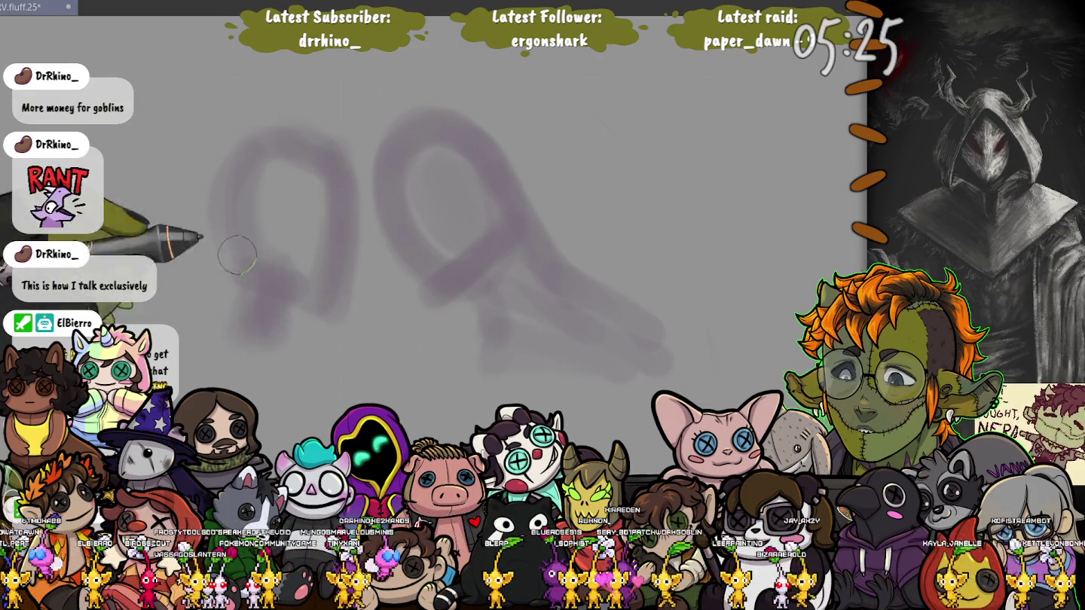
pyautogui.moveTo(260, 309); pyautogui.dragTo(413, 392)
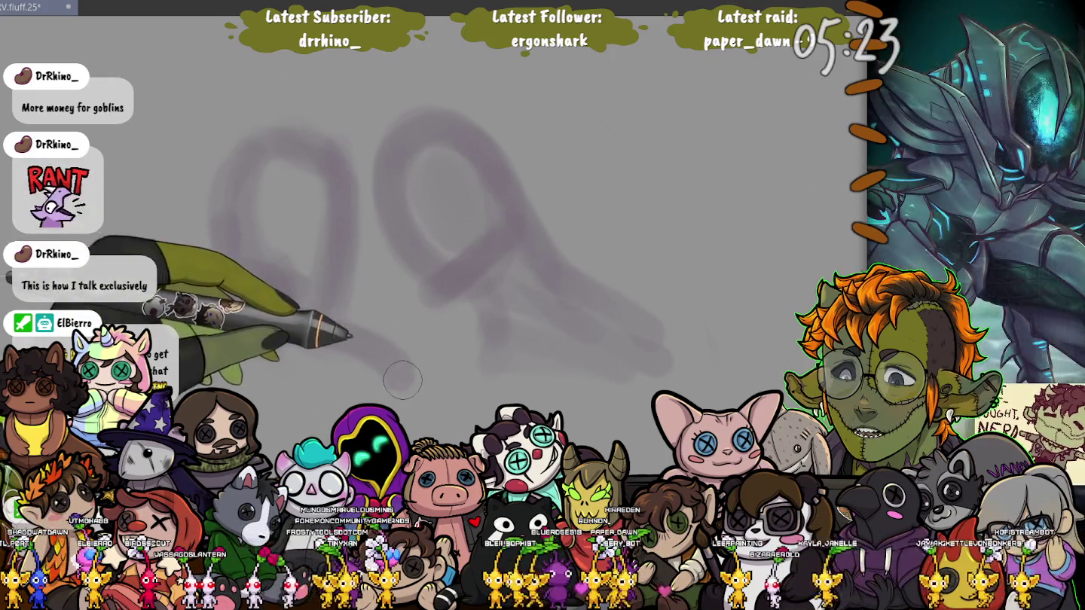
pyautogui.moveTo(226, 292); pyautogui.dragTo(154, 316)
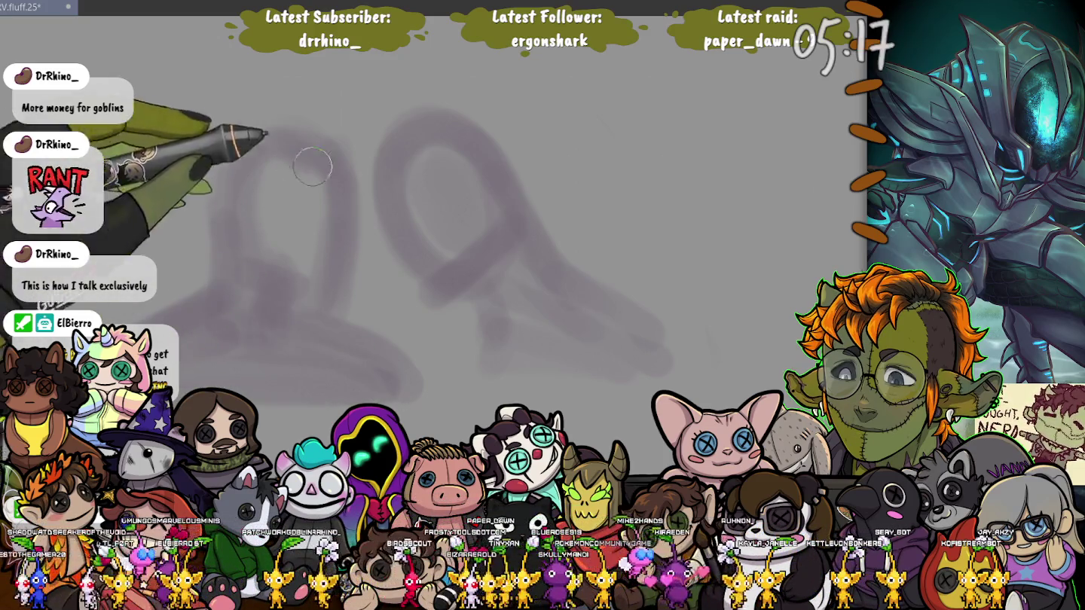
pyautogui.moveTo(290, 229); pyautogui.dragTo(253, 271)
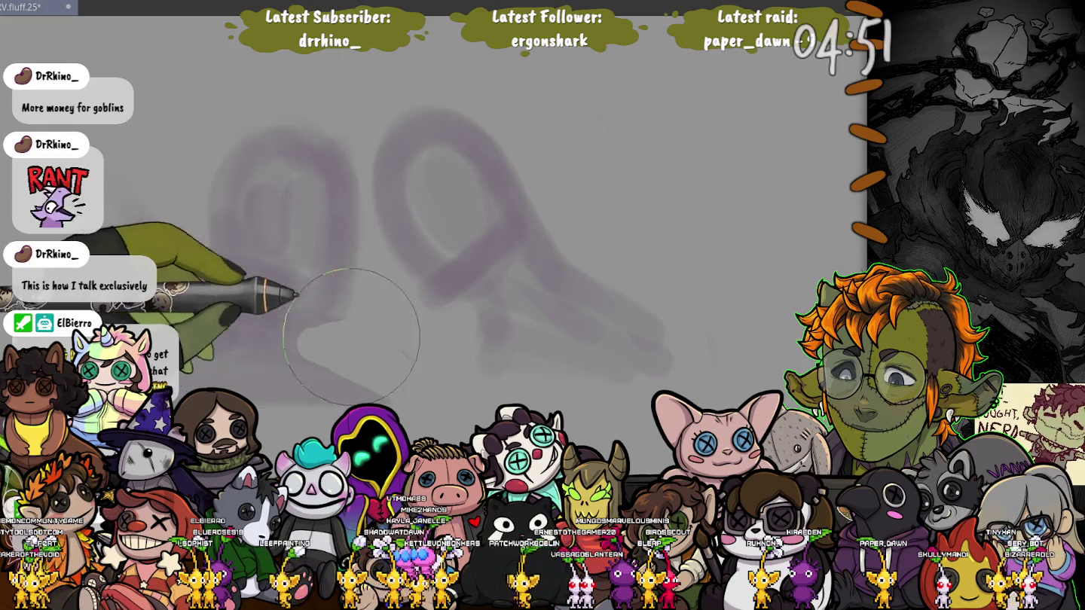
# Paint more purple into the left shape's lower area, resizing the brush with the bracket keys
pyautogui.moveTo(177, 377); pyautogui.dragTo(113, 306)
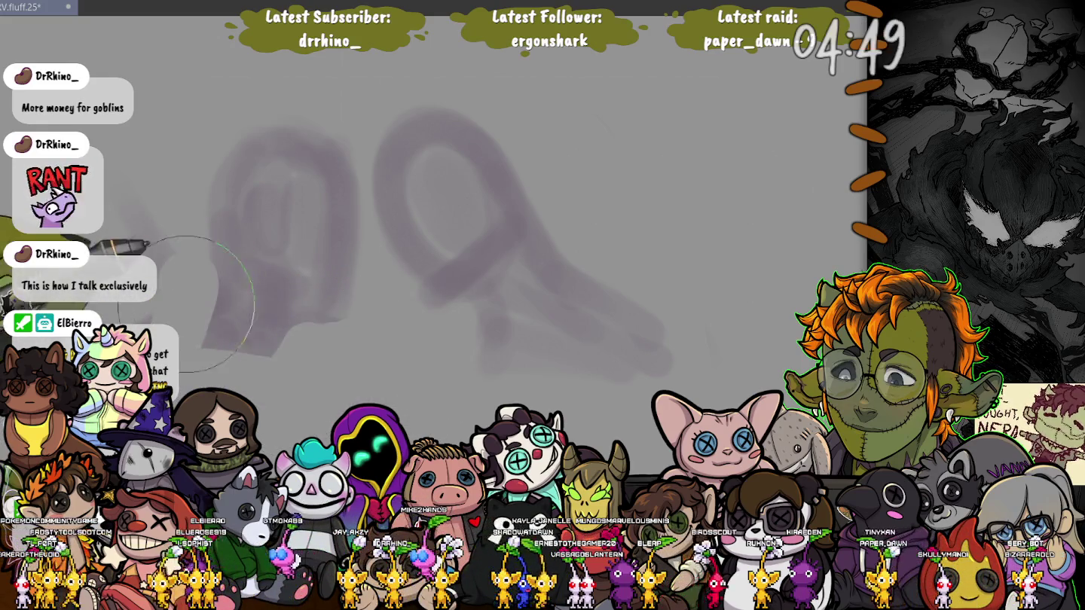
pyautogui.press('[')
pyautogui.press('[')
pyautogui.press('[')
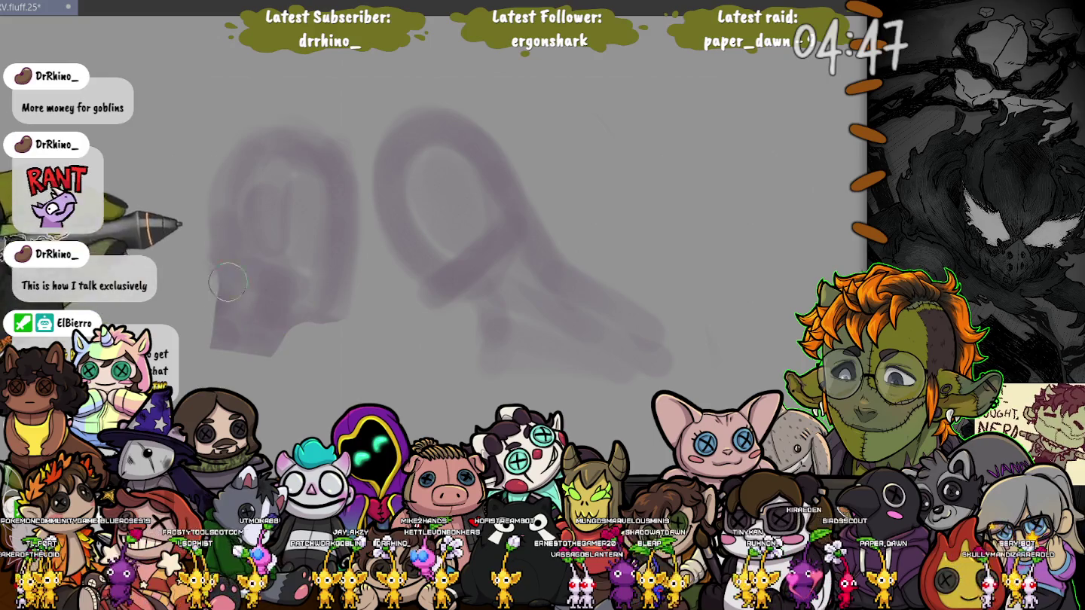
pyautogui.moveTo(317, 388); pyautogui.dragTo(288, 345)
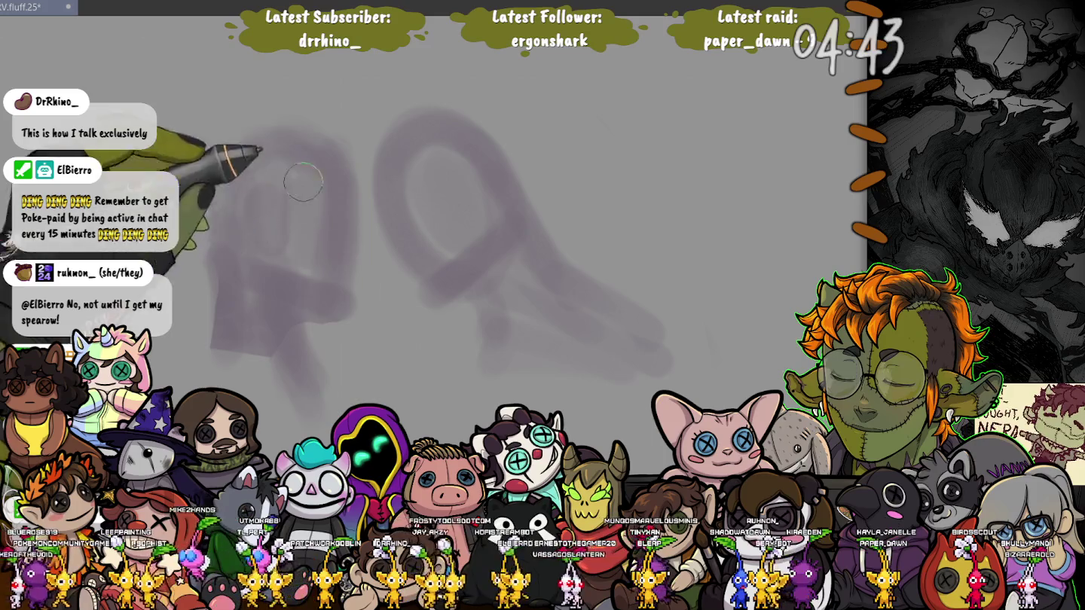
pyautogui.moveTo(217, 323); pyautogui.dragTo(174, 381)
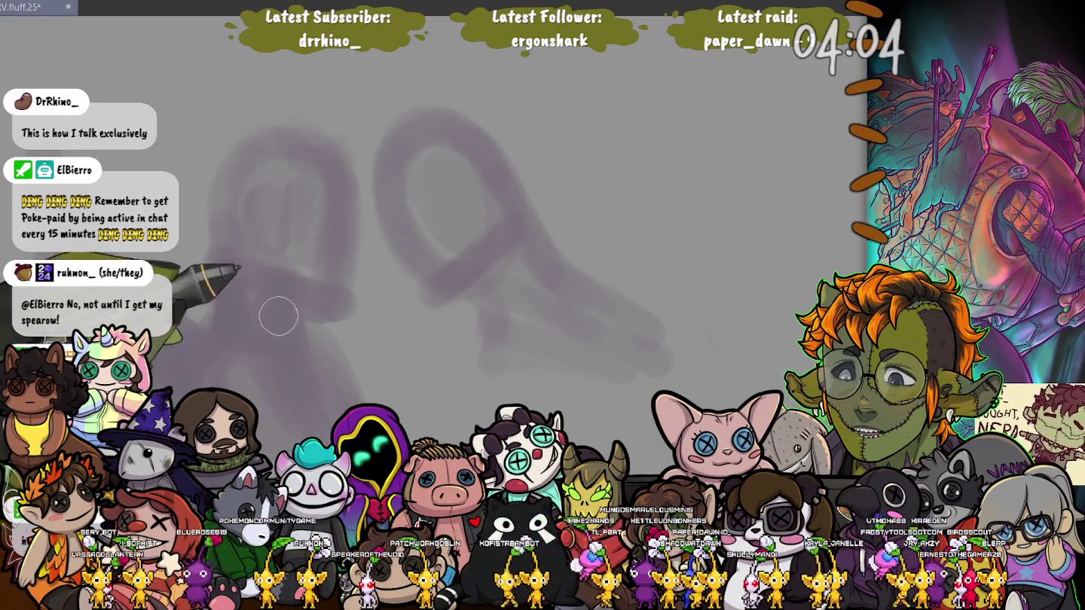
pyautogui.press(']')
pyautogui.press(']')
pyautogui.press(']')
# Shrink the brush and draw a thin, wavy light line through the left form's lower part
pyautogui.press('[')
pyautogui.press('[')
pyautogui.press('[')
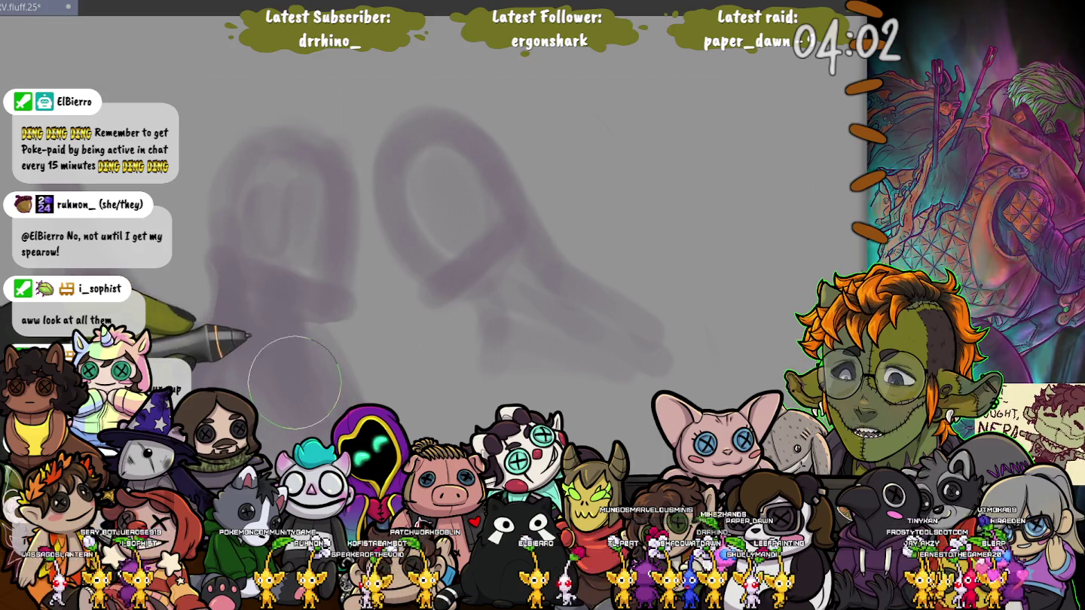
pyautogui.press('[')
pyautogui.press('[')
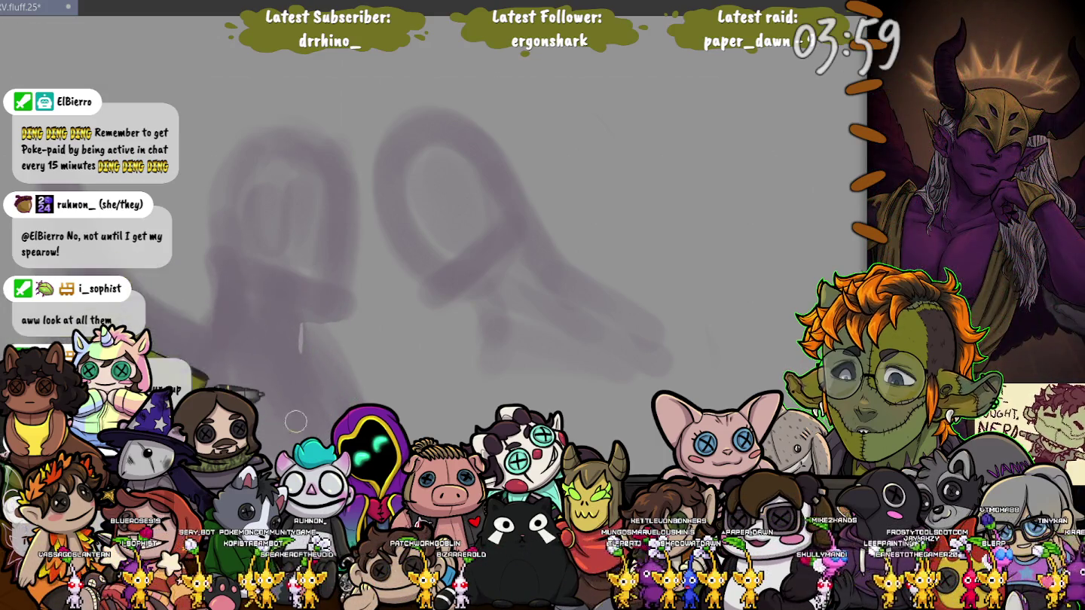
pyautogui.moveTo(300, 323); pyautogui.dragTo(343, 399)
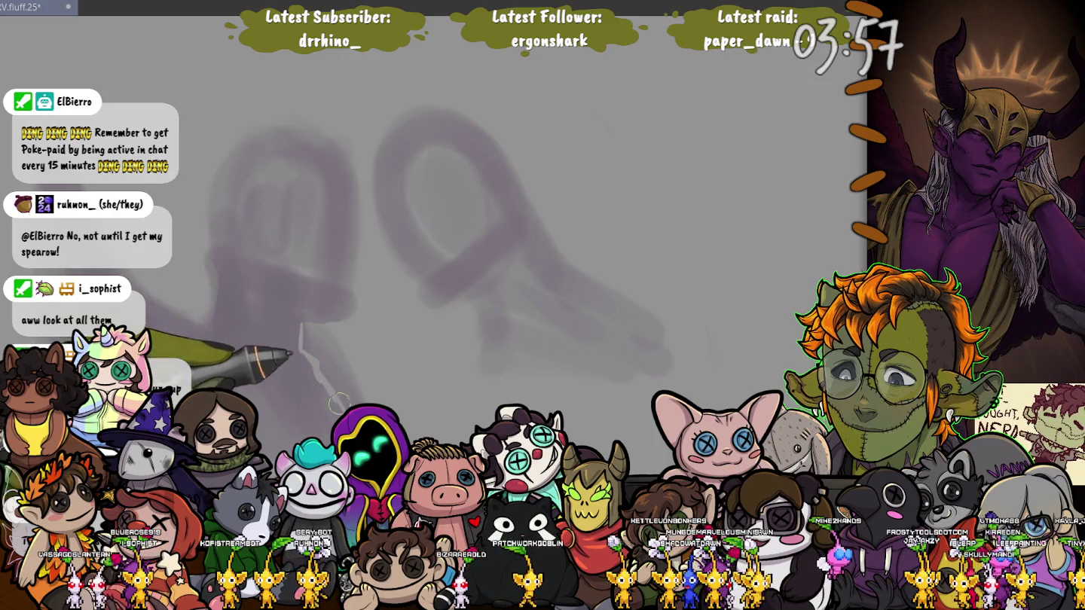
pyautogui.moveTo(302, 342); pyautogui.dragTo(339, 398)
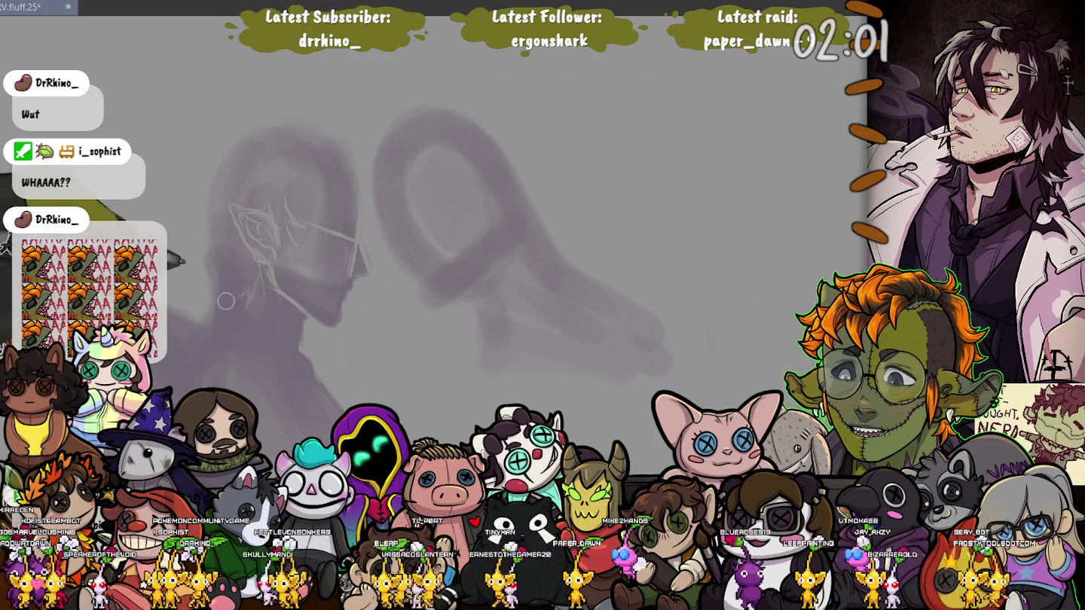
# Sketch thin neck lines on the left figure, faint strokes below, and a collar around the neck
pyautogui.moveTo(225, 277); pyautogui.dragTo(217, 325)
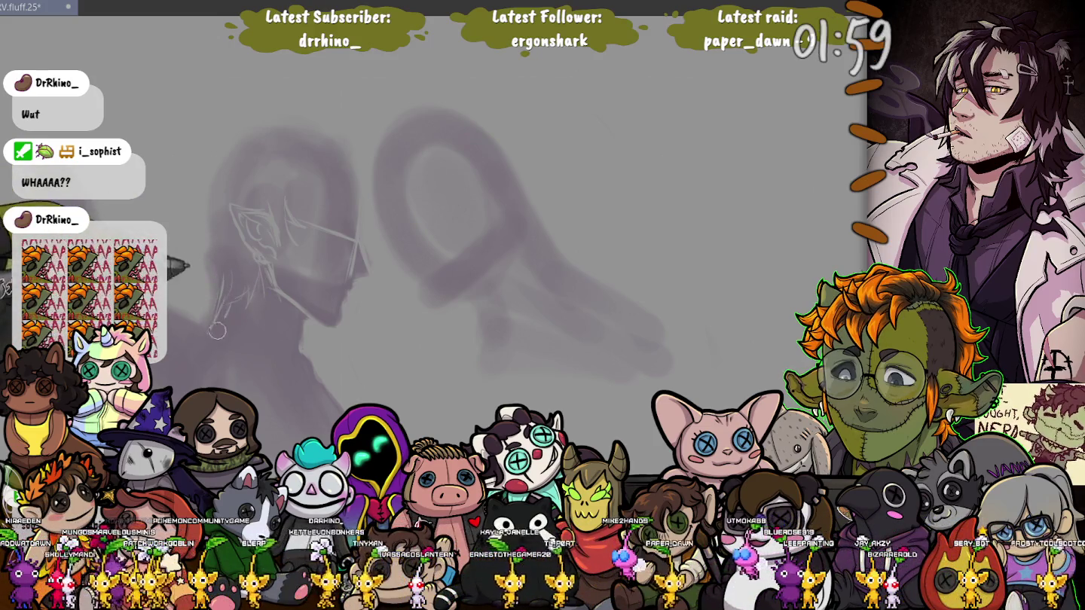
pyautogui.moveTo(201, 362); pyautogui.dragTo(218, 330)
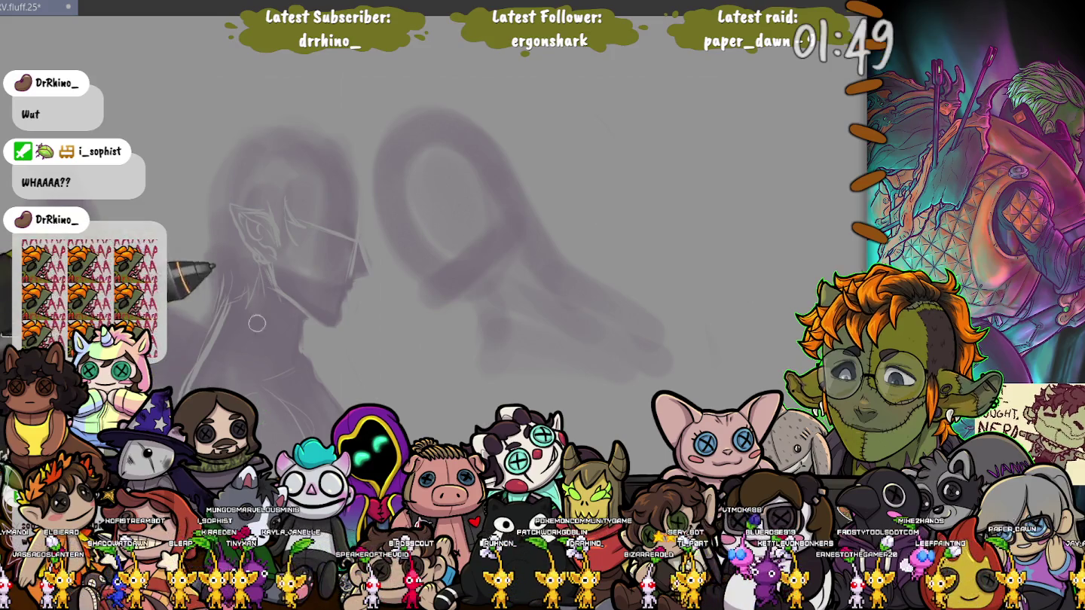
pyautogui.moveTo(220, 325); pyautogui.dragTo(261, 349)
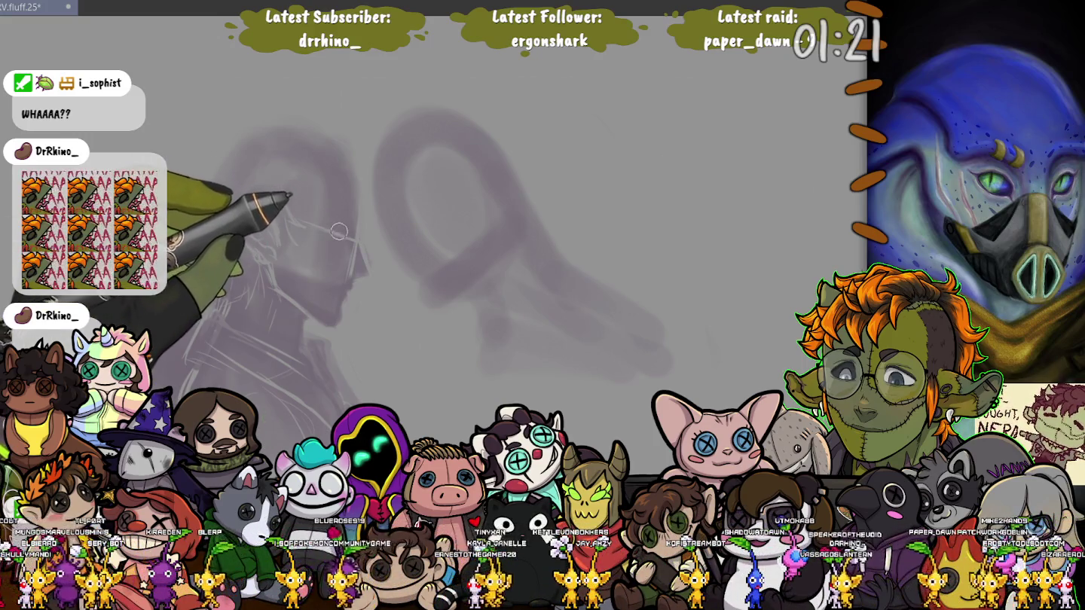
pyautogui.press(']')
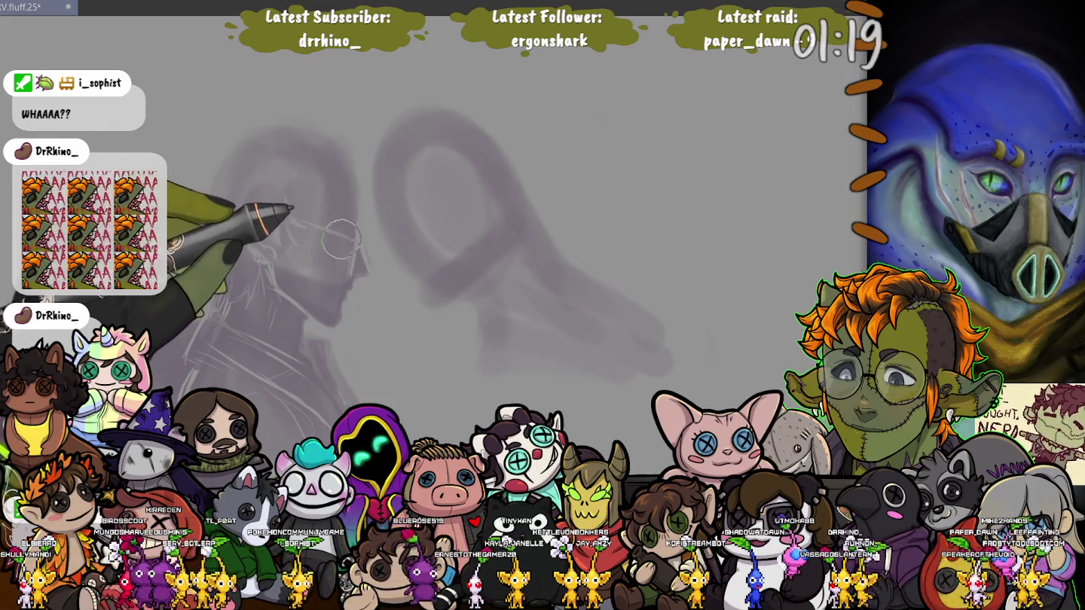
pyautogui.press('[')
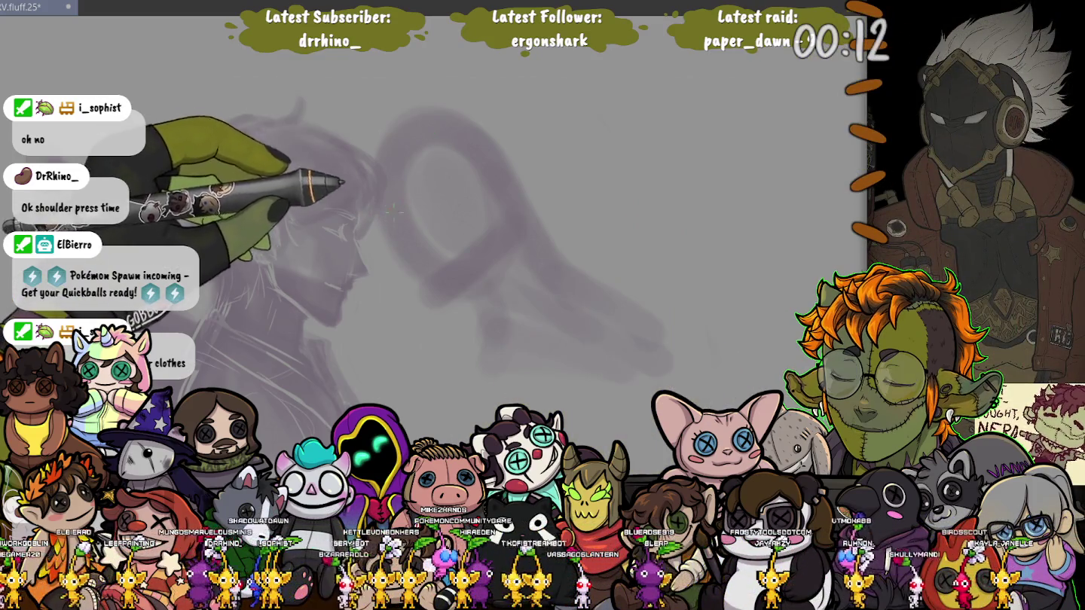
# Lasso the right purple figure and transform it slightly down and to the left
pyautogui.moveTo(365, 119)
pyautogui.mouseDown()
pyautogui.moveTo(590, 128)
pyautogui.moveTo(369, 128)
pyautogui.mouseUp()
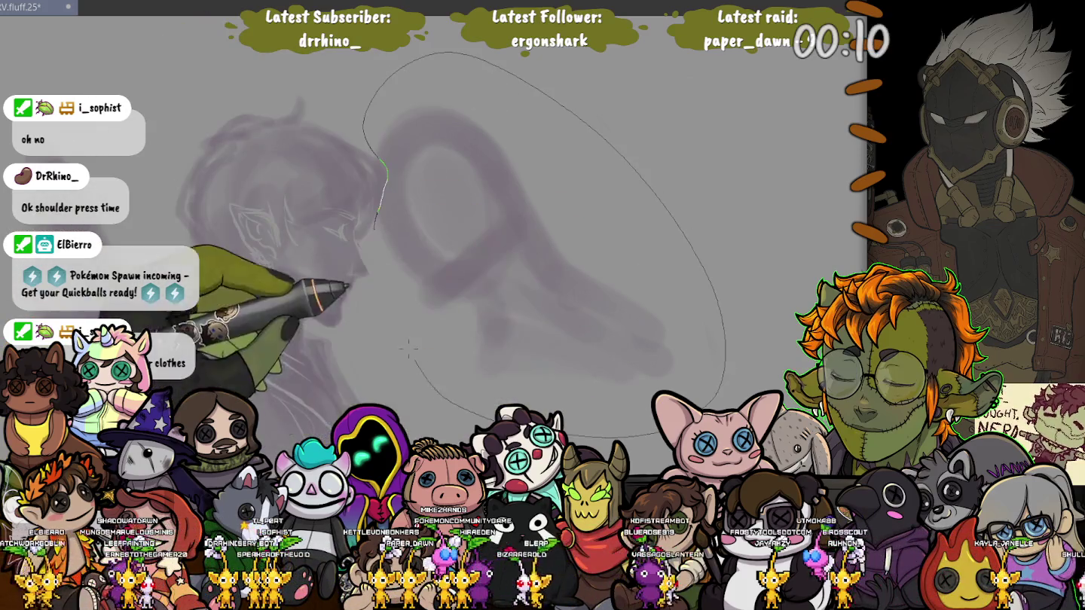
pyautogui.hotkey('ctrl', 't')
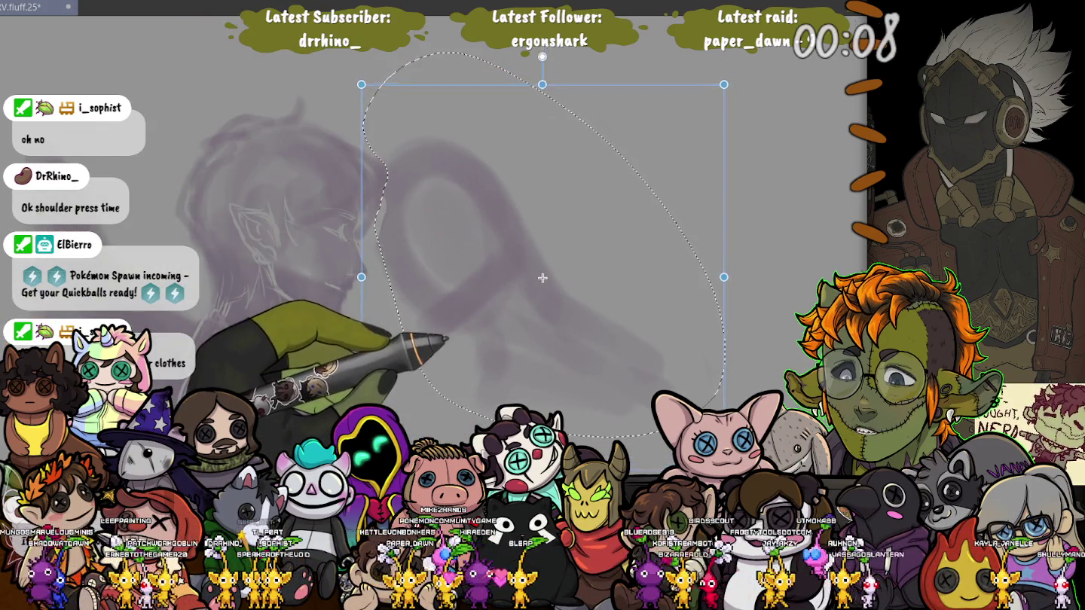
pyautogui.moveTo(545, 265); pyautogui.dragTo(543, 279)
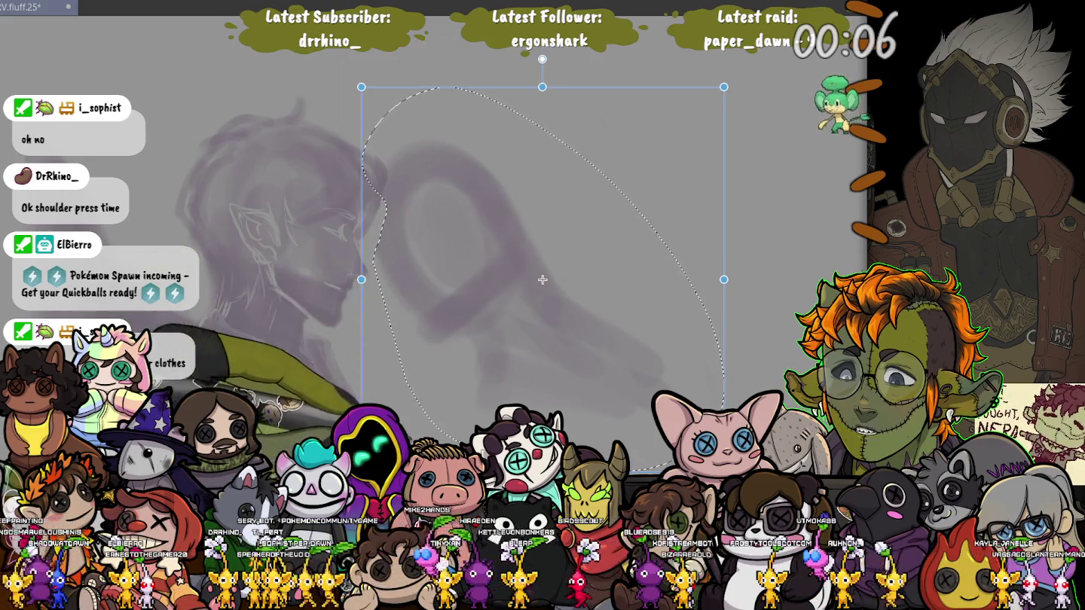
pyautogui.press('Return')
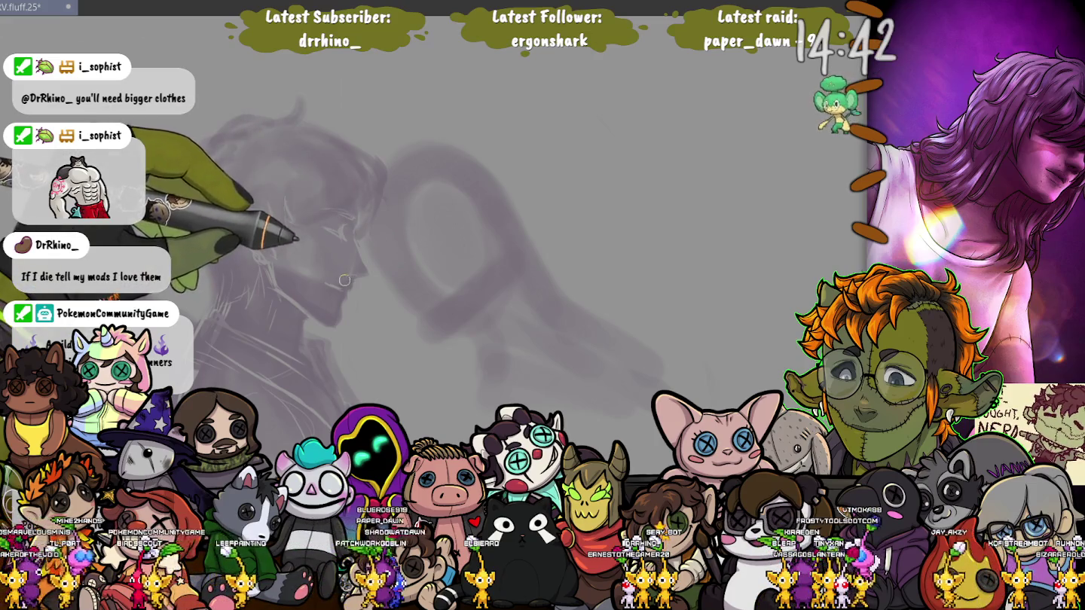
# Paint soft grey-purple shading over the lower-left and lower-right parts of the sketch
pyautogui.moveTo(457, 206); pyautogui.dragTo(385, 248)
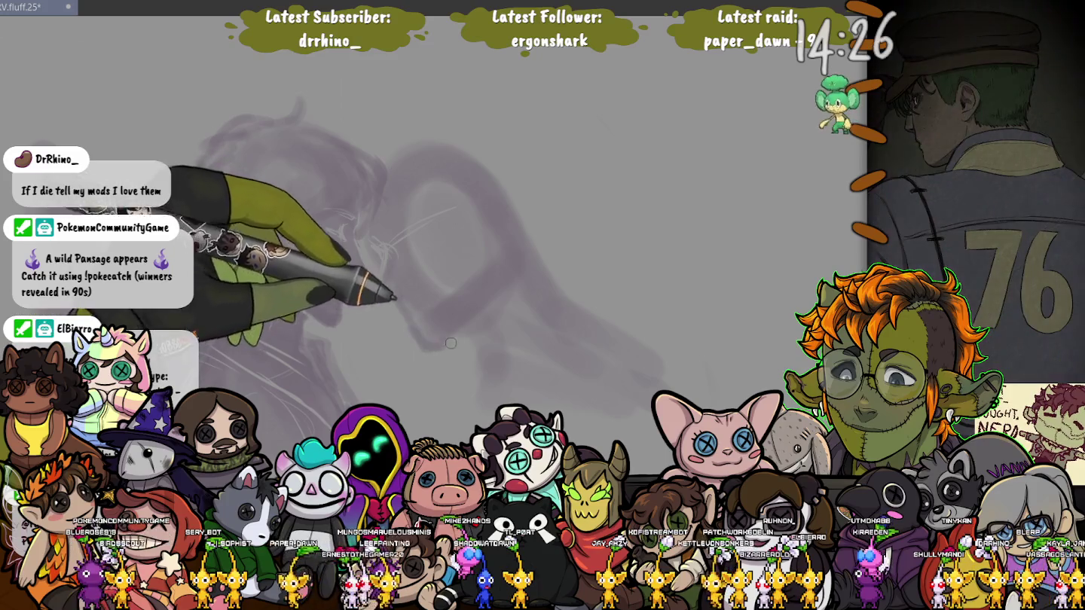
pyautogui.hotkey('ctrl', 'z')
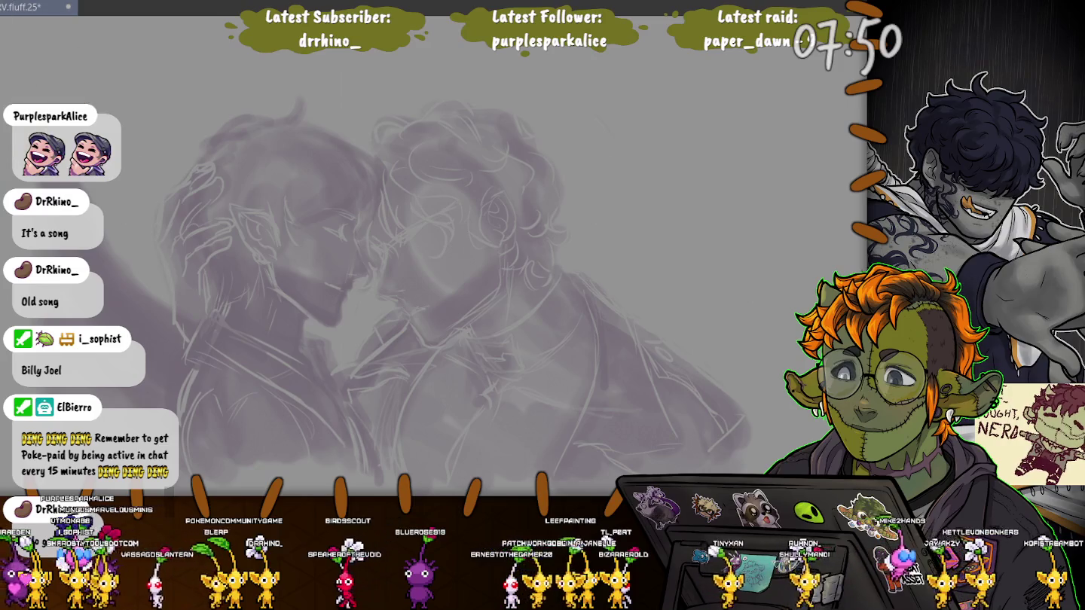
pyautogui.scroll(-5, 306, 347)
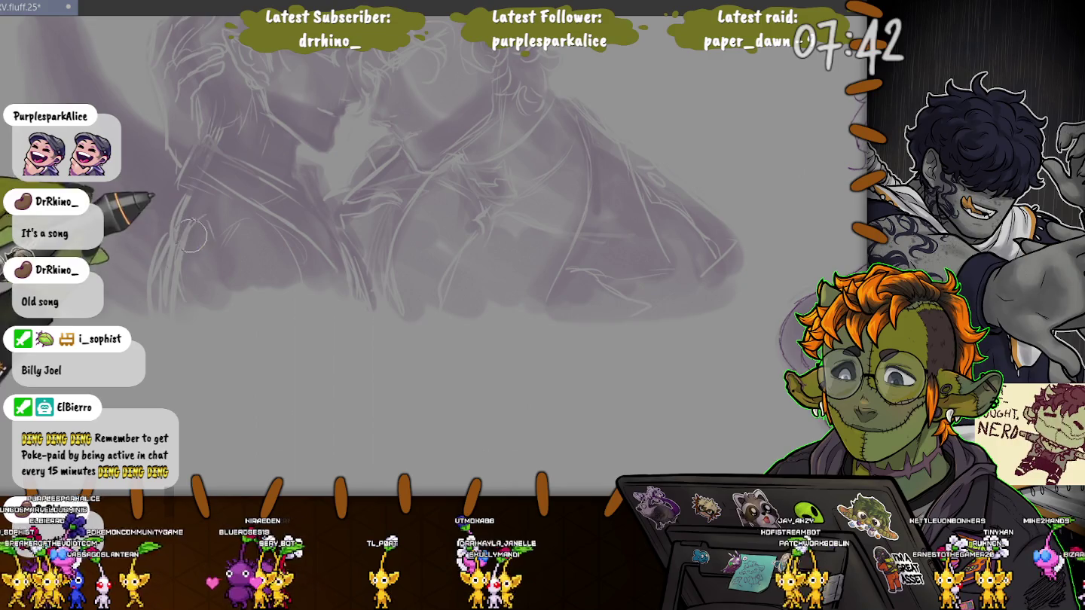
pyautogui.moveTo(163, 392); pyautogui.dragTo(295, 305)
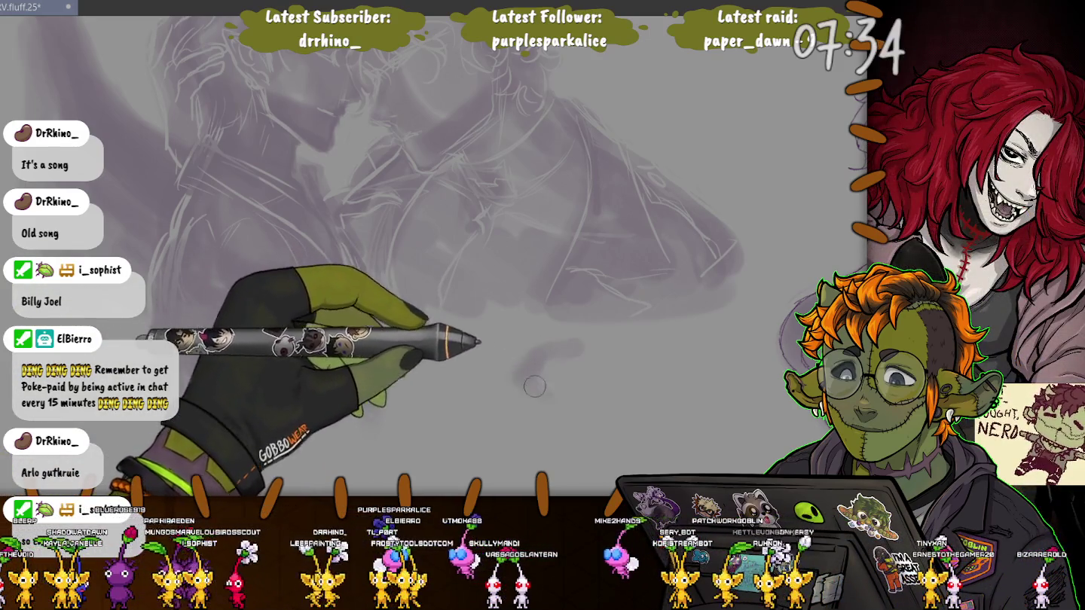
pyautogui.moveTo(531, 376); pyautogui.dragTo(622, 431)
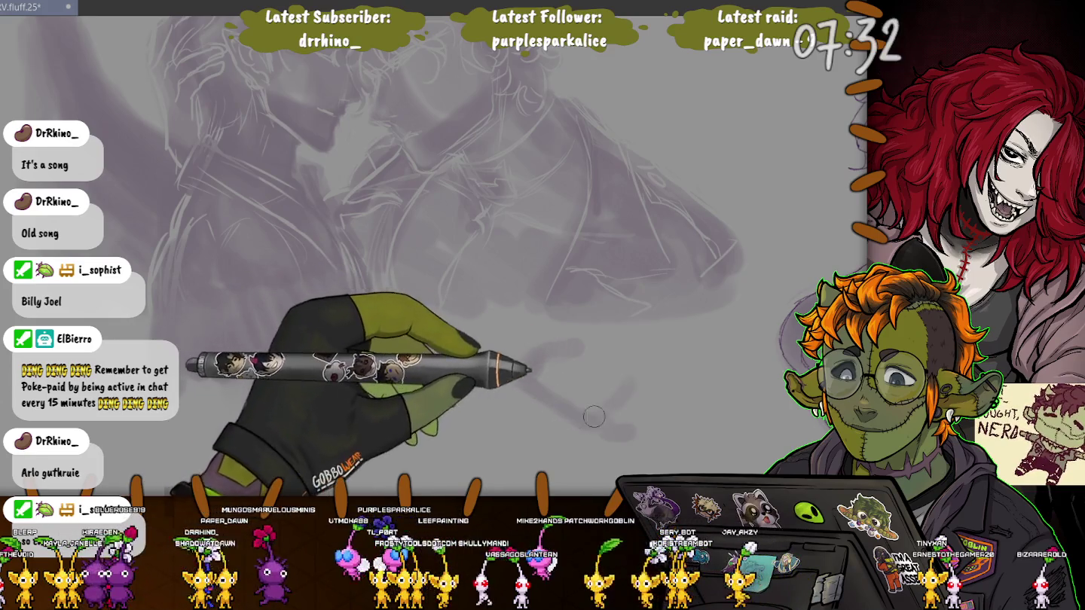
pyautogui.moveTo(626, 362); pyautogui.dragTo(629, 425)
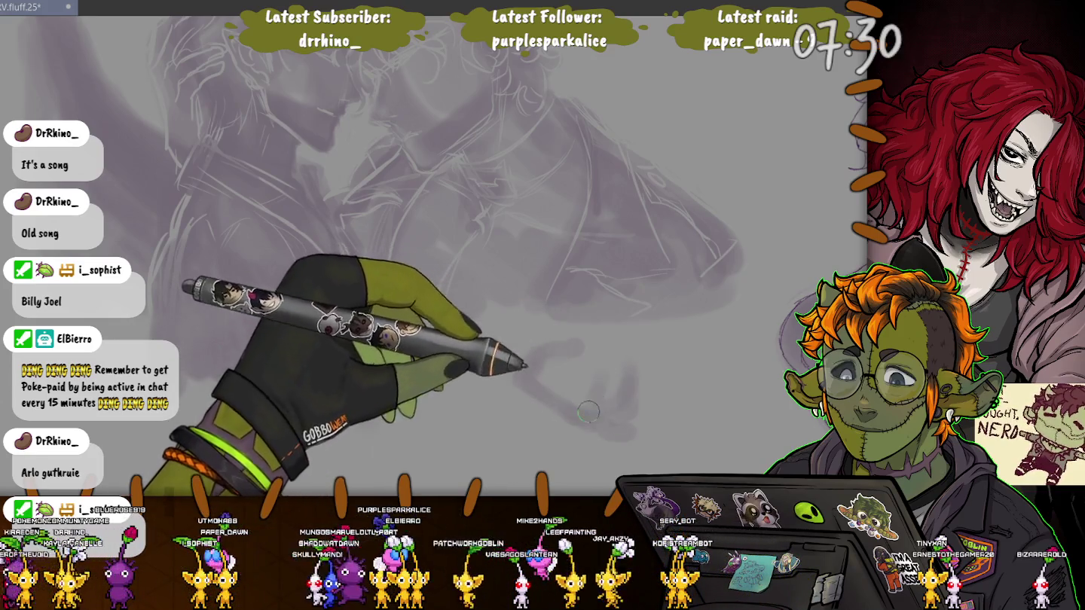
pyautogui.moveTo(537, 399); pyautogui.dragTo(605, 437)
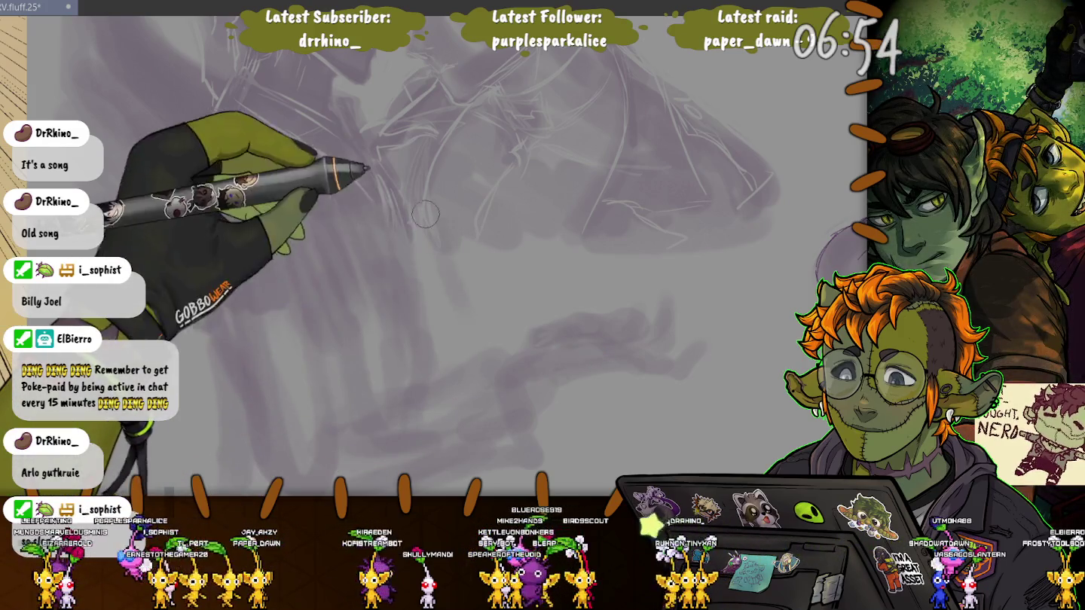
# Add a short dark purple stroke in the middle of the sketch
pyautogui.moveTo(443, 266); pyautogui.dragTo(461, 302)
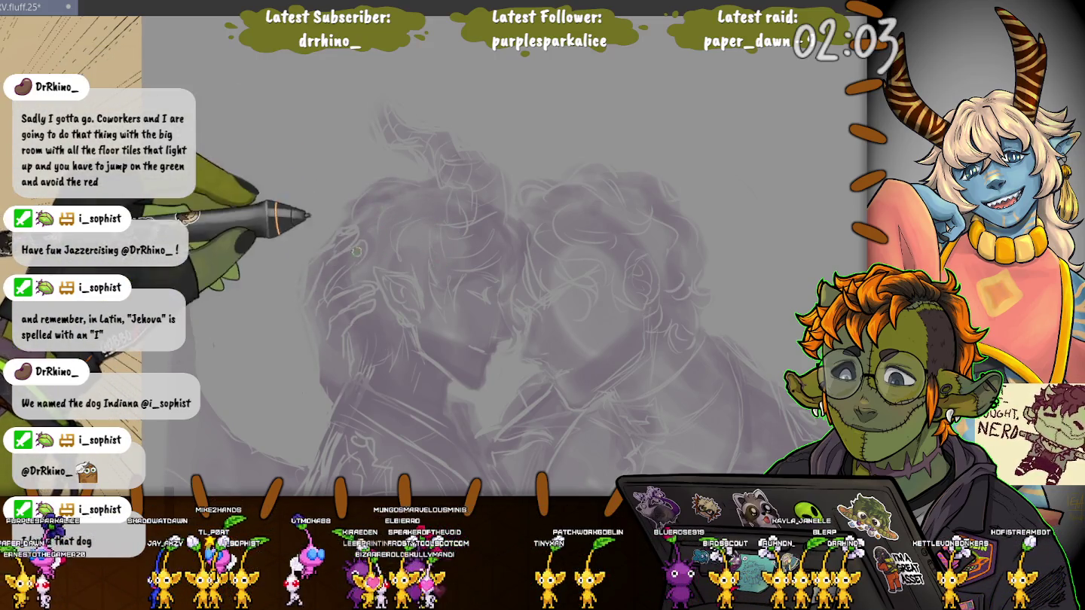
pyautogui.scroll(-2, 367, 370)
pyautogui.scroll(-1, 230, 131)
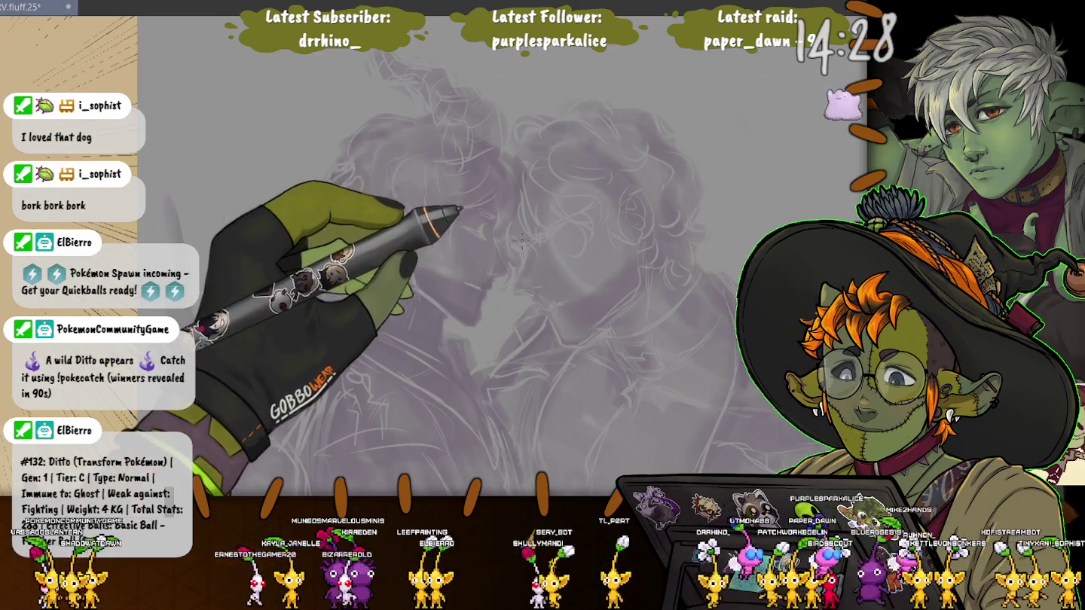
# Zoom in on the faces and lay down a first dark purple ink stroke on the profile
pyautogui.scroll(5, 544, 260)
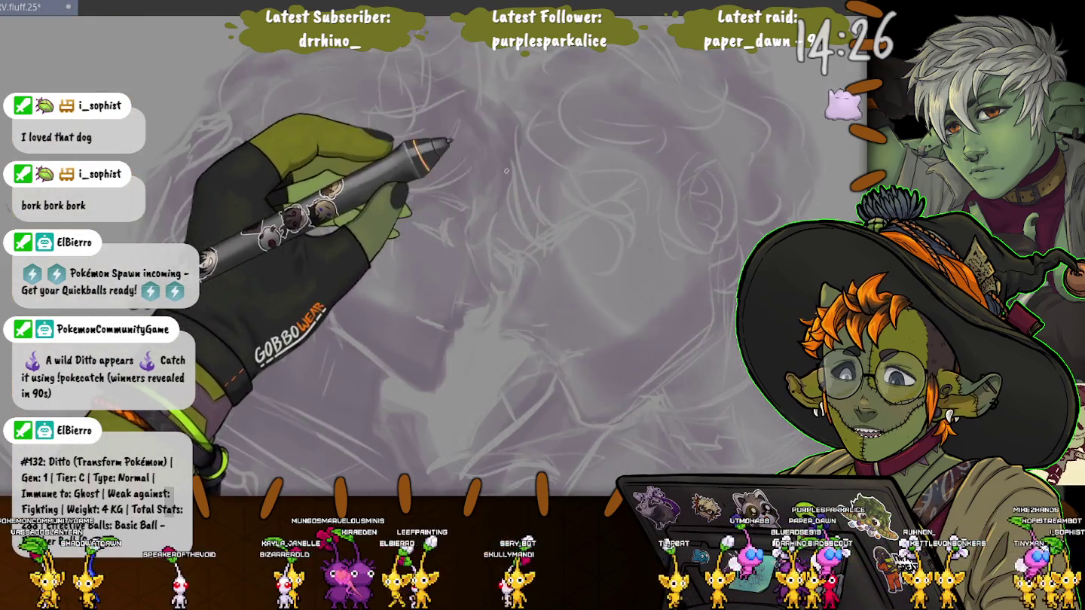
pyautogui.scroll(2, 534, 221)
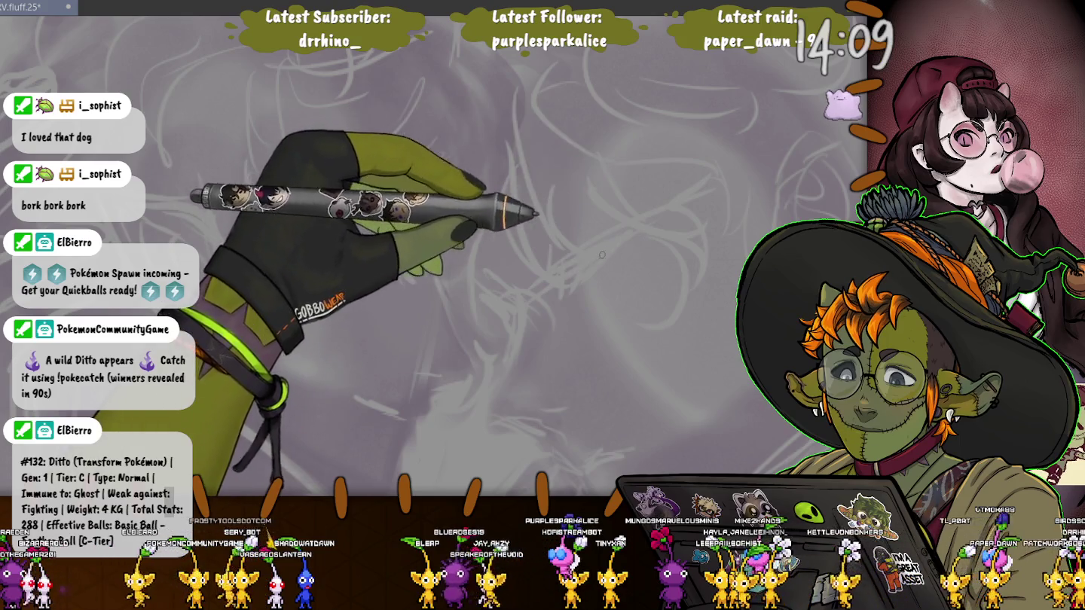
pyautogui.moveTo(556, 278); pyautogui.dragTo(620, 242)
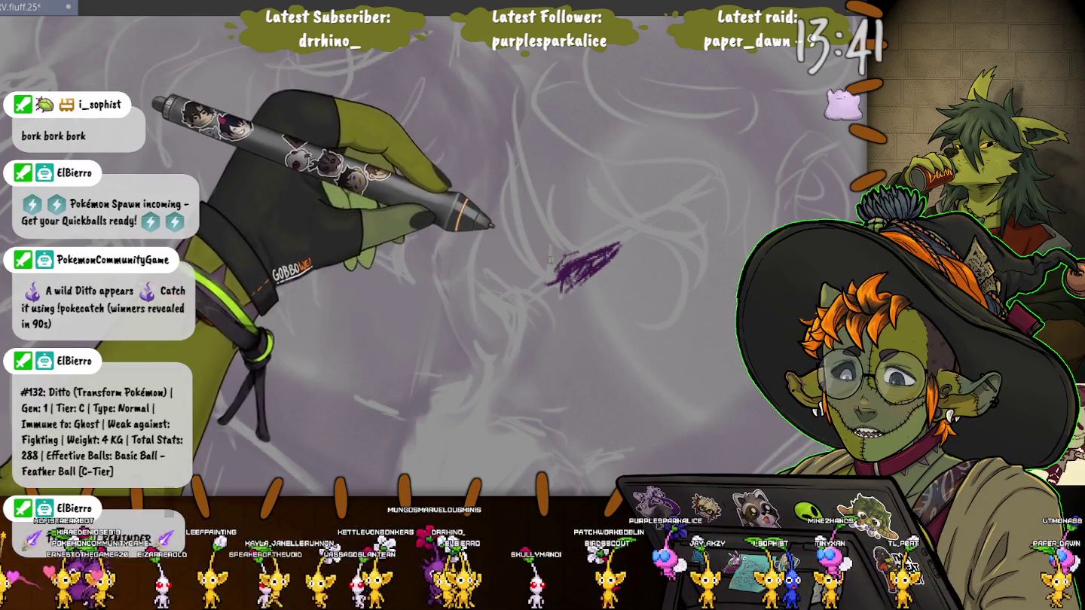
# Ink a slanted purple outline near the brow and fill it with hatching toward the lower left
pyautogui.moveTo(587, 214)
pyautogui.mouseDown()
pyautogui.moveTo(533, 267)
pyautogui.moveTo(513, 266)
pyautogui.moveTo(632, 180)
pyautogui.mouseUp()
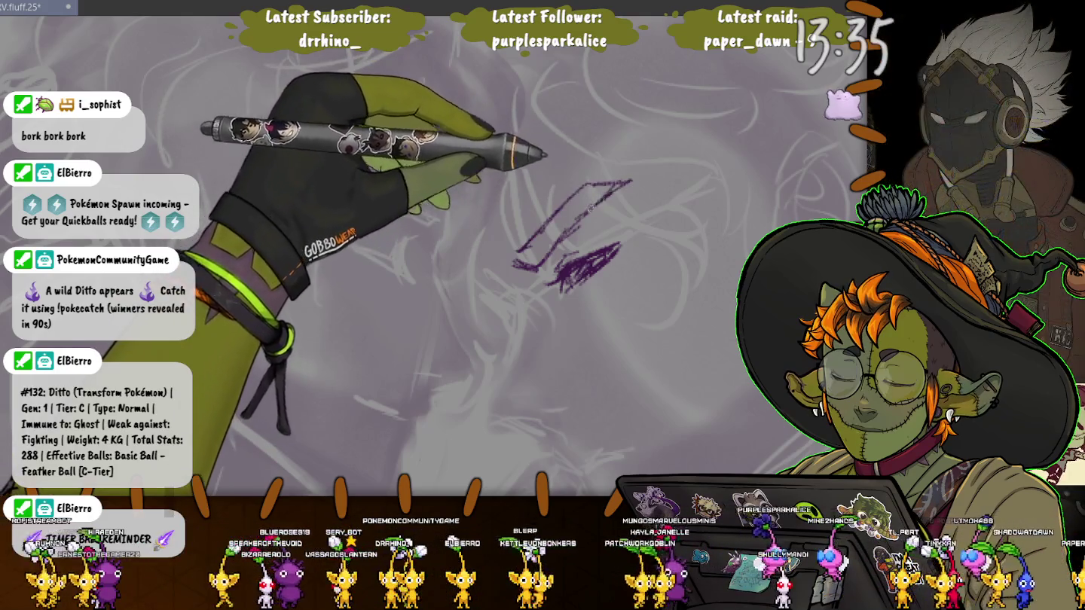
pyautogui.moveTo(528, 252)
pyautogui.mouseDown()
pyautogui.moveTo(561, 206)
pyautogui.moveTo(531, 248)
pyautogui.mouseUp()
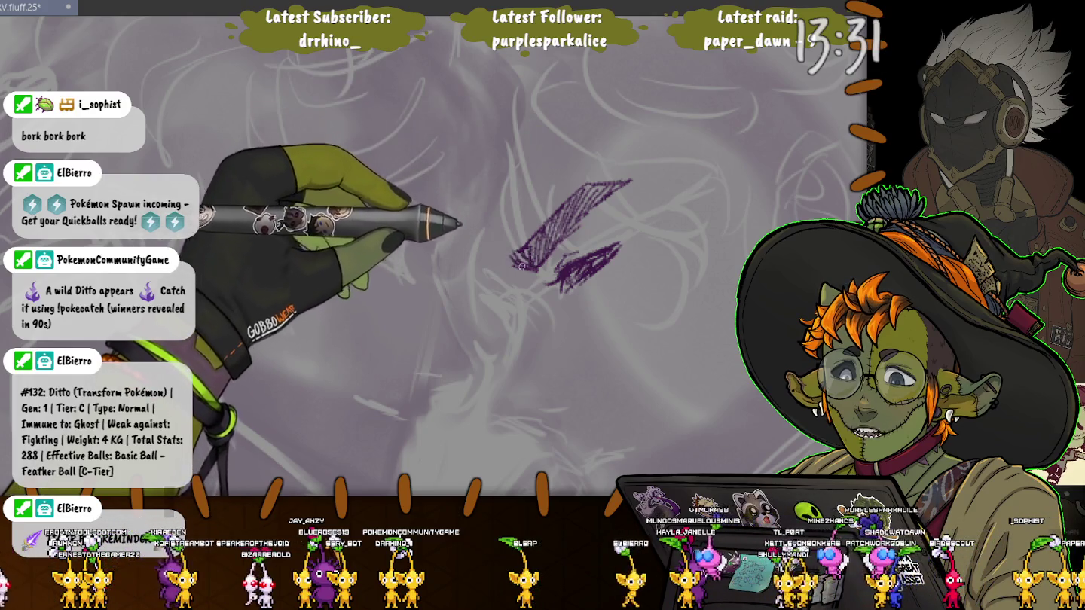
pyautogui.moveTo(542, 253); pyautogui.dragTo(505, 277)
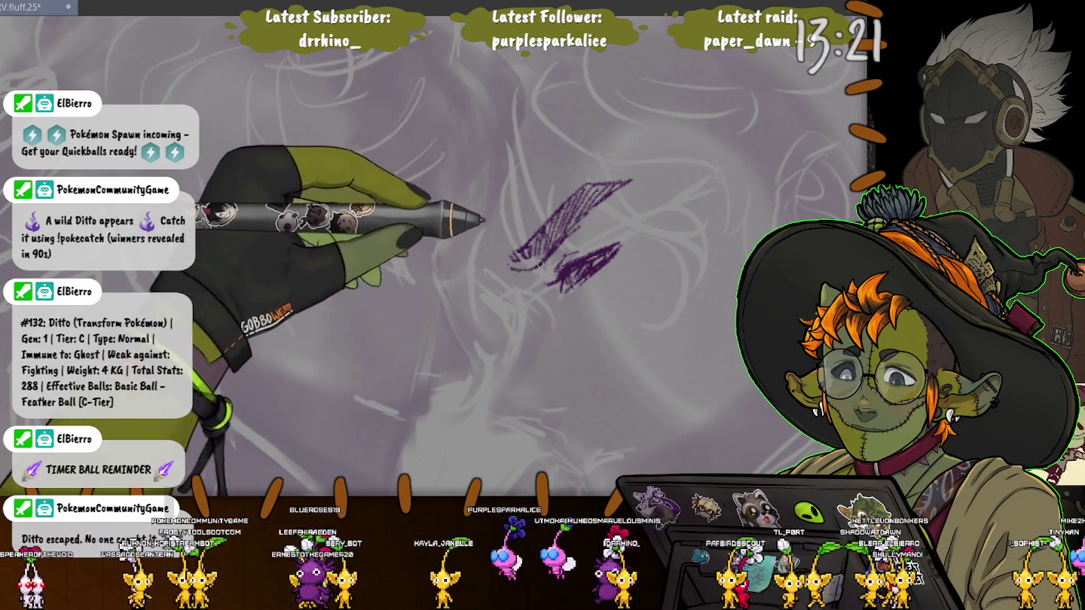
pyautogui.moveTo(539, 263); pyautogui.dragTo(499, 267)
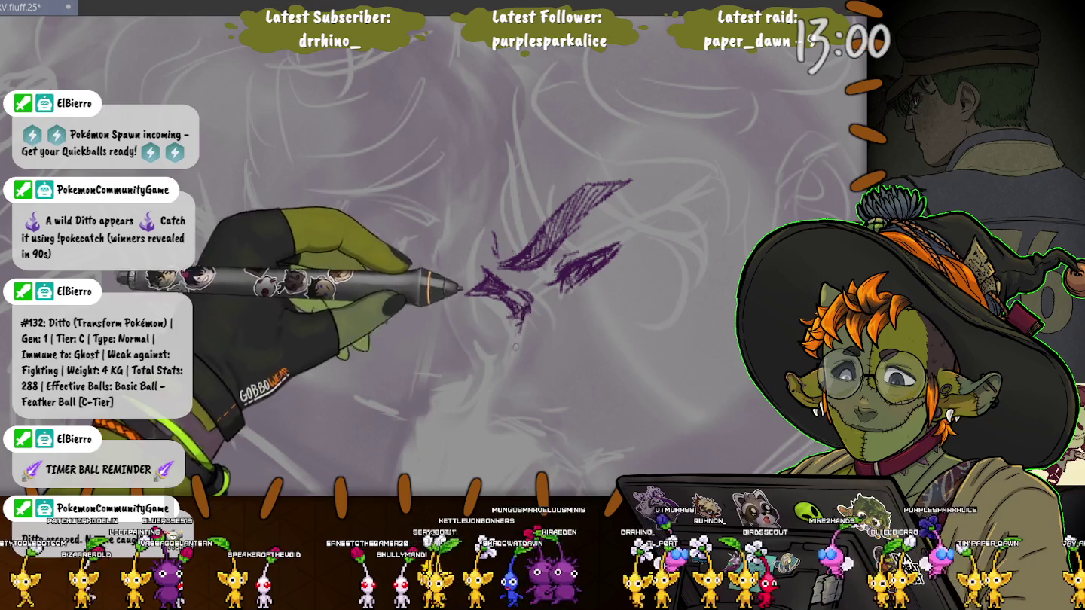
# Ink the nose, jaw, lips and chin lines, then undo the last chin stroke
pyautogui.moveTo(530, 298); pyautogui.dragTo(506, 374)
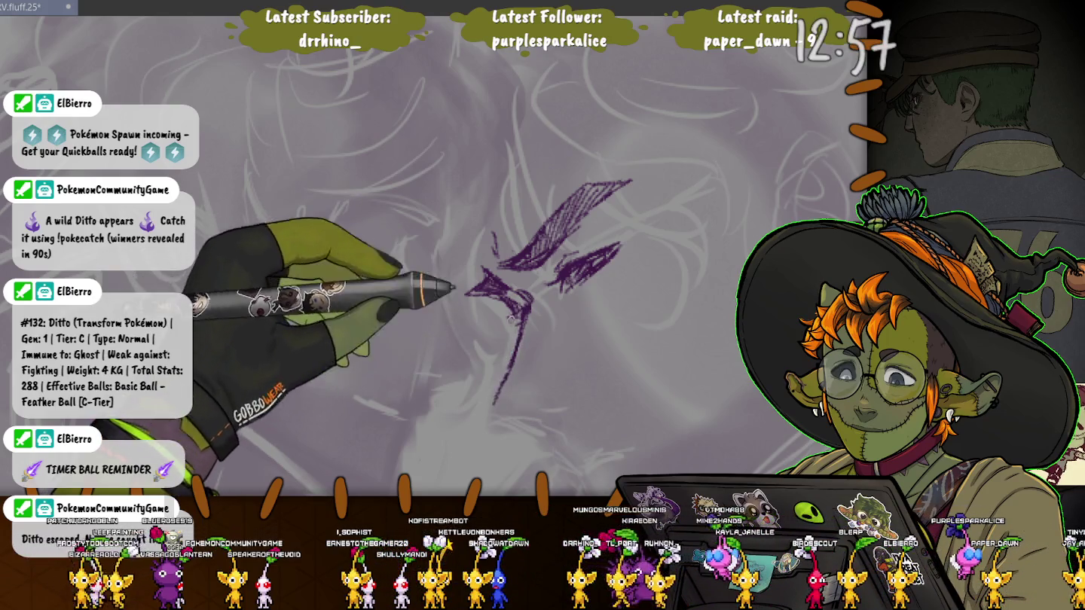
pyautogui.moveTo(463, 328); pyautogui.dragTo(512, 350)
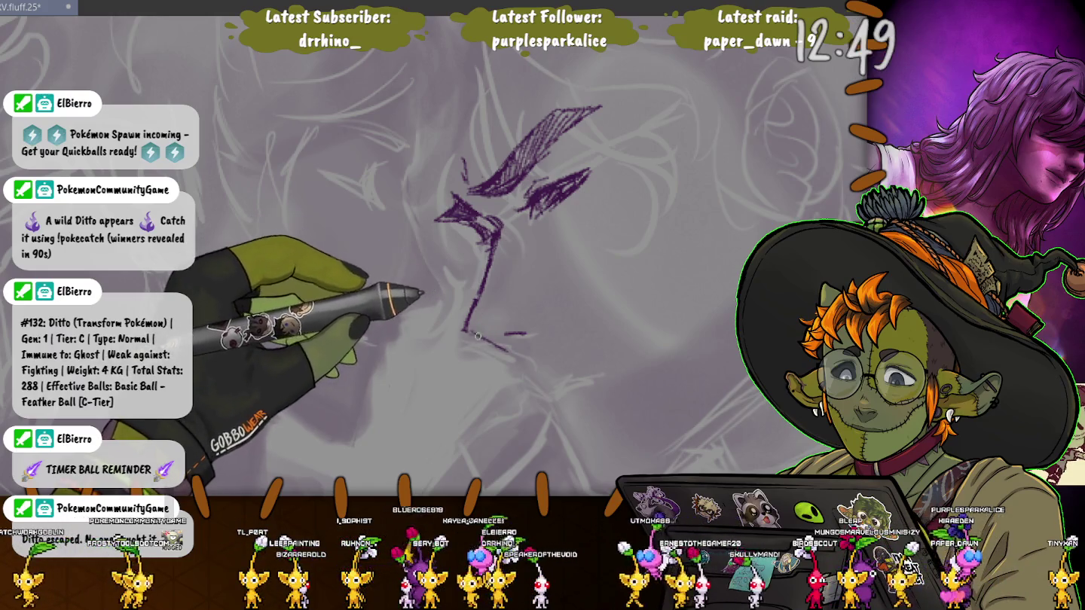
pyautogui.moveTo(518, 344); pyautogui.dragTo(522, 366)
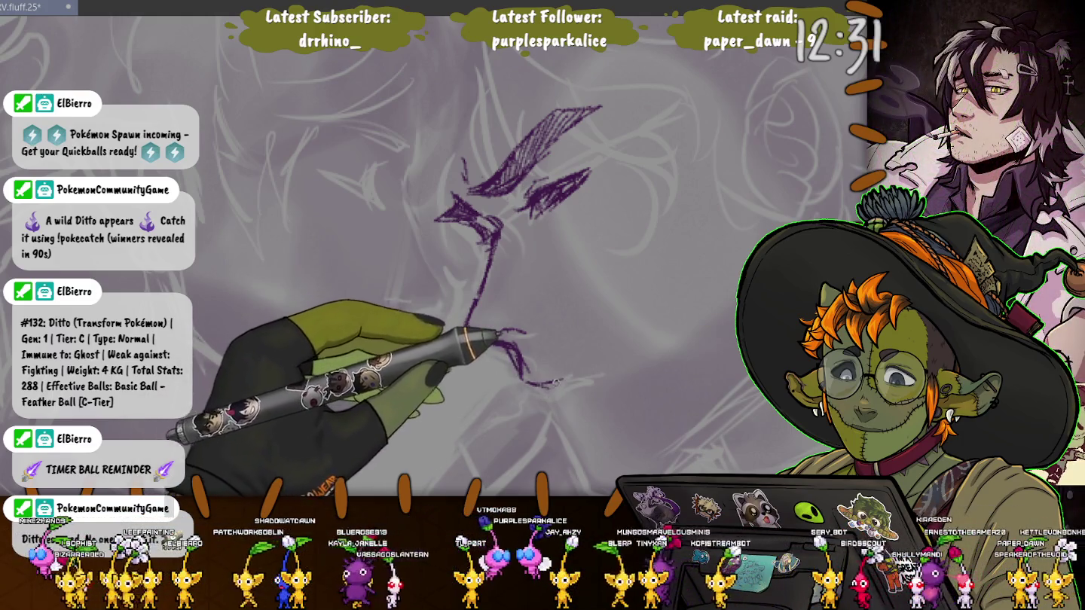
pyautogui.moveTo(531, 383); pyautogui.dragTo(597, 374)
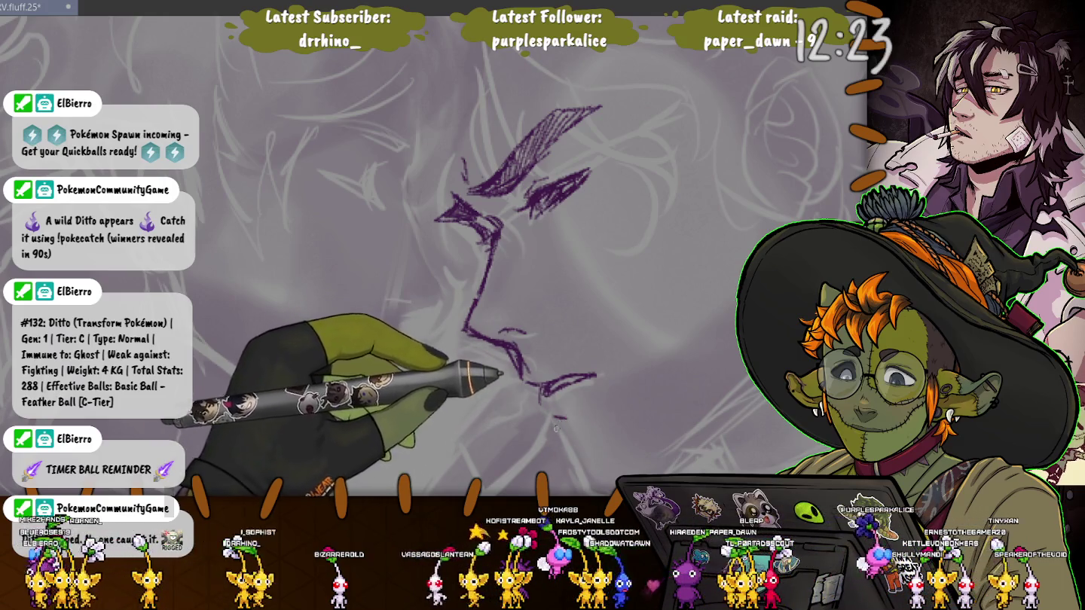
pyautogui.moveTo(554, 415); pyautogui.dragTo(566, 440)
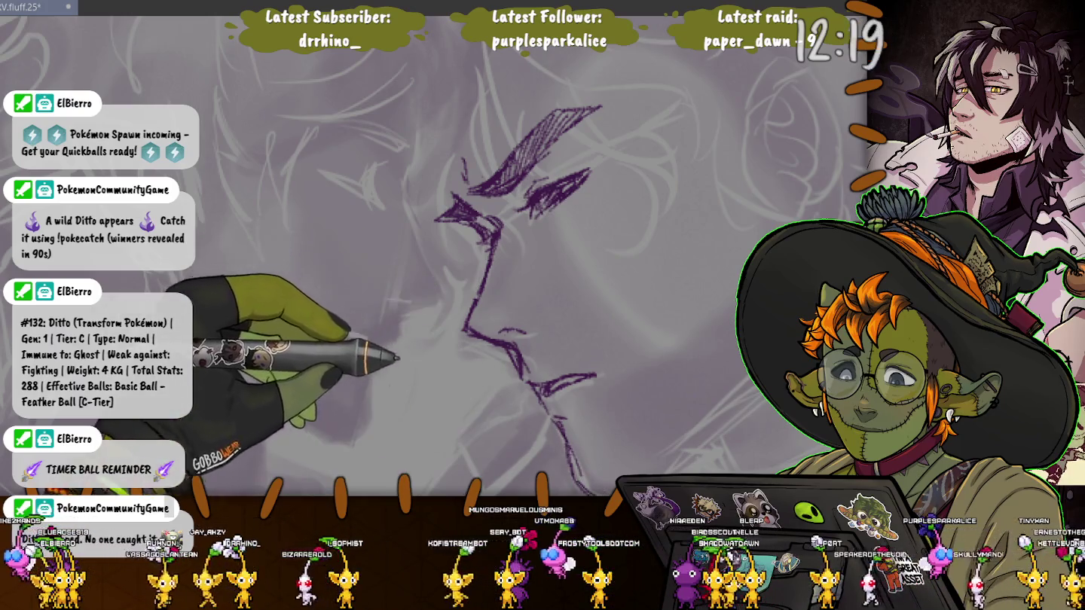
pyautogui.moveTo(538, 373); pyautogui.dragTo(493, 305)
pyautogui.hotkey('ctrl', 'z')
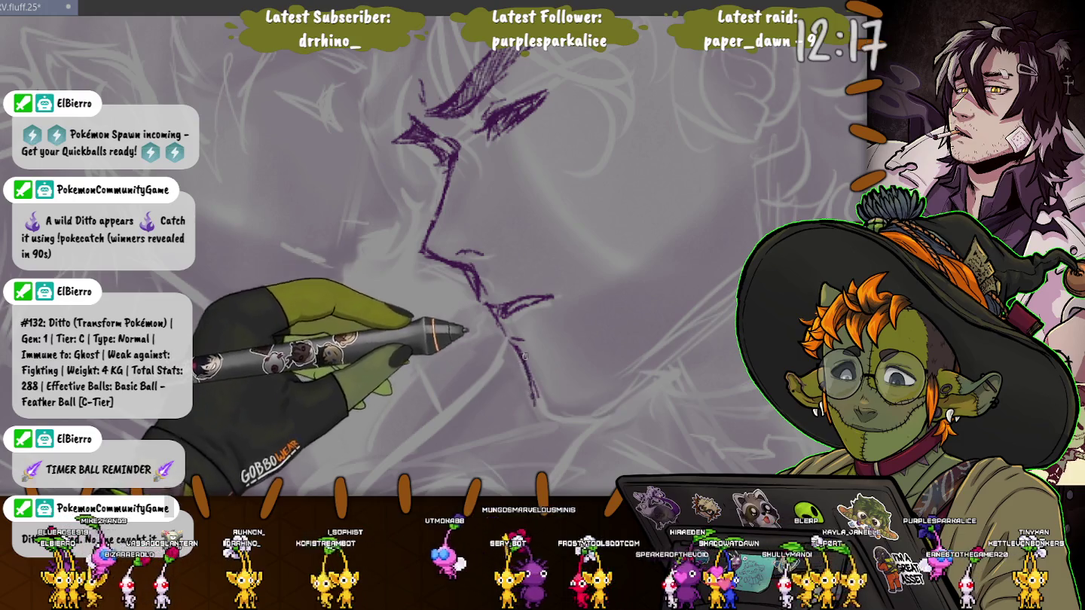
# Redraw the chin and neck line, add a right-cheek stroke and a line from the nose tip
pyautogui.moveTo(528, 398)
pyautogui.mouseDown()
pyautogui.moveTo(570, 426)
pyautogui.moveTo(676, 332)
pyautogui.mouseUp()
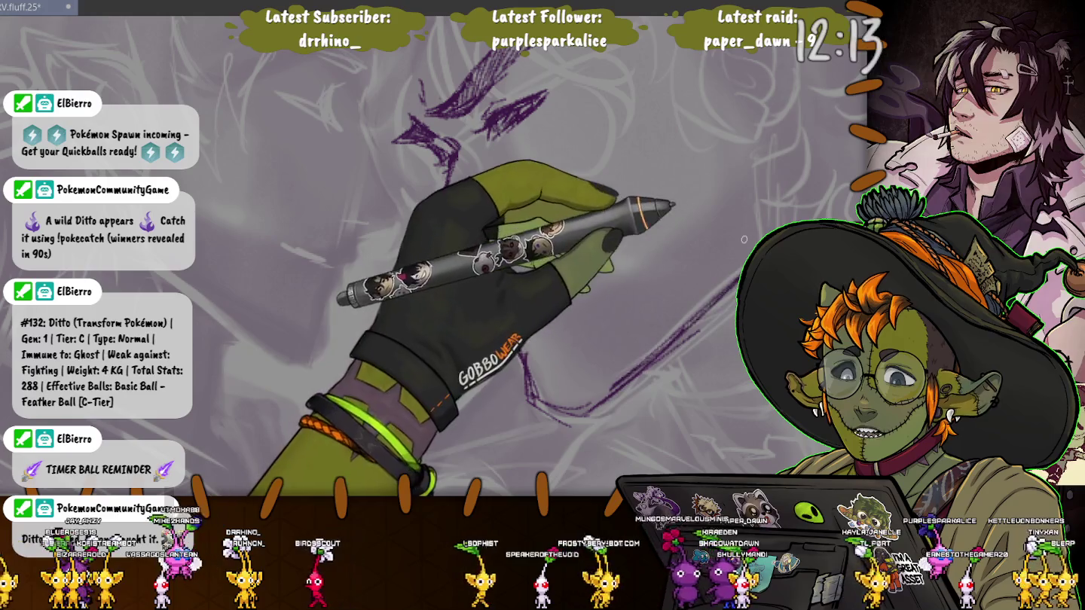
pyautogui.moveTo(757, 160); pyautogui.dragTo(751, 235)
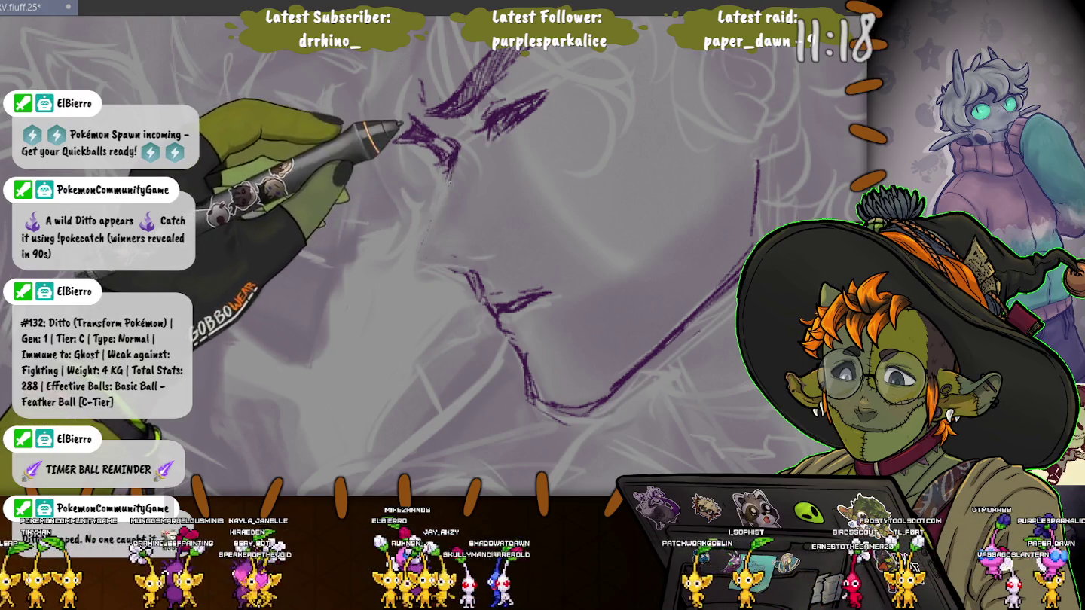
pyautogui.moveTo(455, 156); pyautogui.dragTo(427, 256)
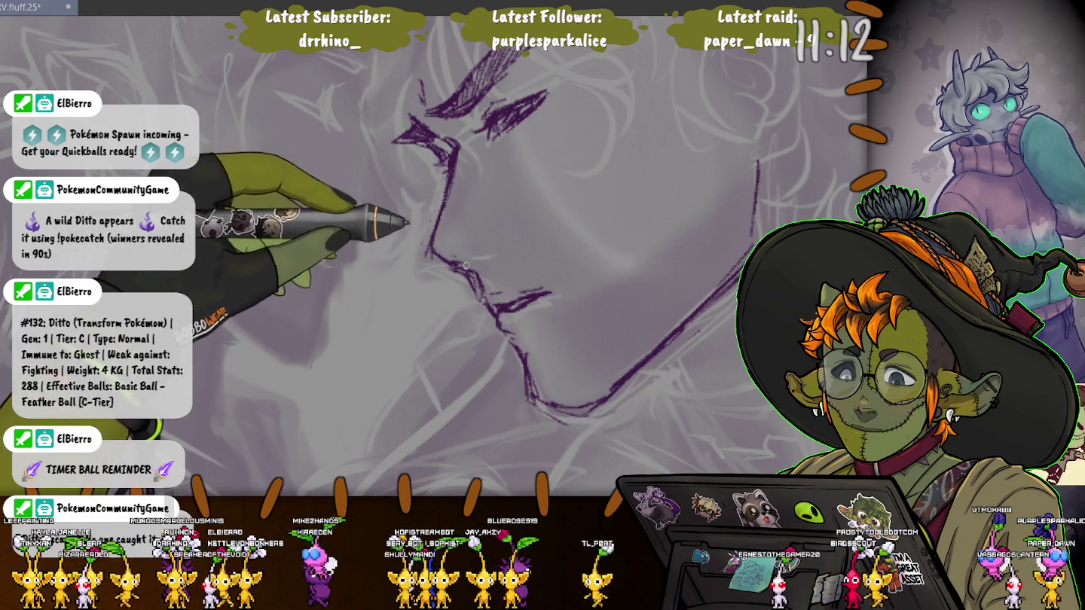
# Draw short purple nostril strokes on the nose, resize the brush, and undo the last stroke
pyautogui.moveTo(469, 245); pyautogui.dragTo(486, 247)
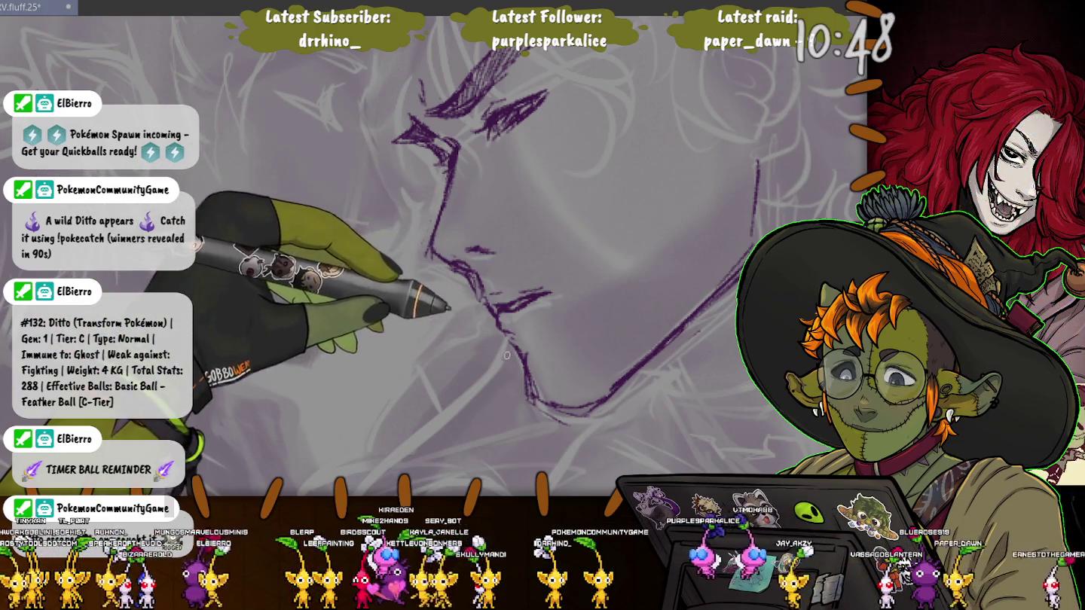
pyautogui.moveTo(492, 246); pyautogui.dragTo(497, 267)
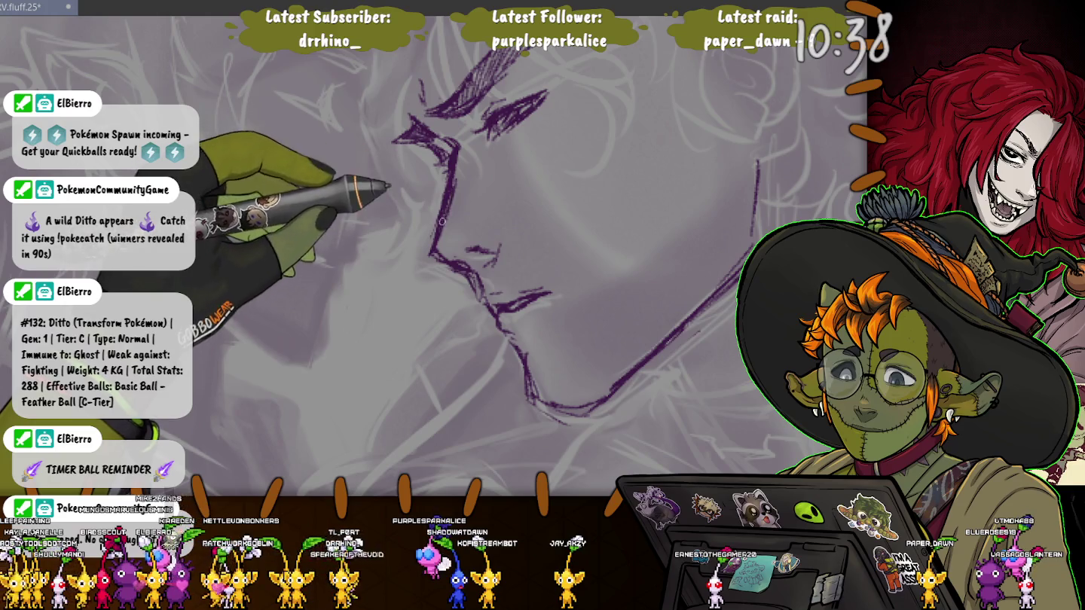
pyautogui.press('e')
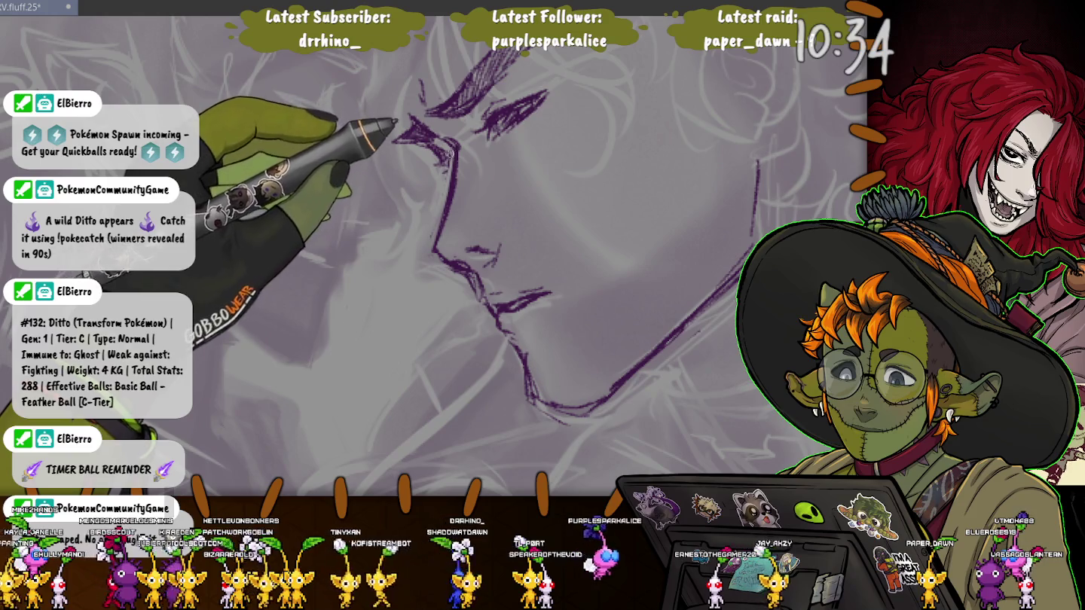
pyautogui.press('e')
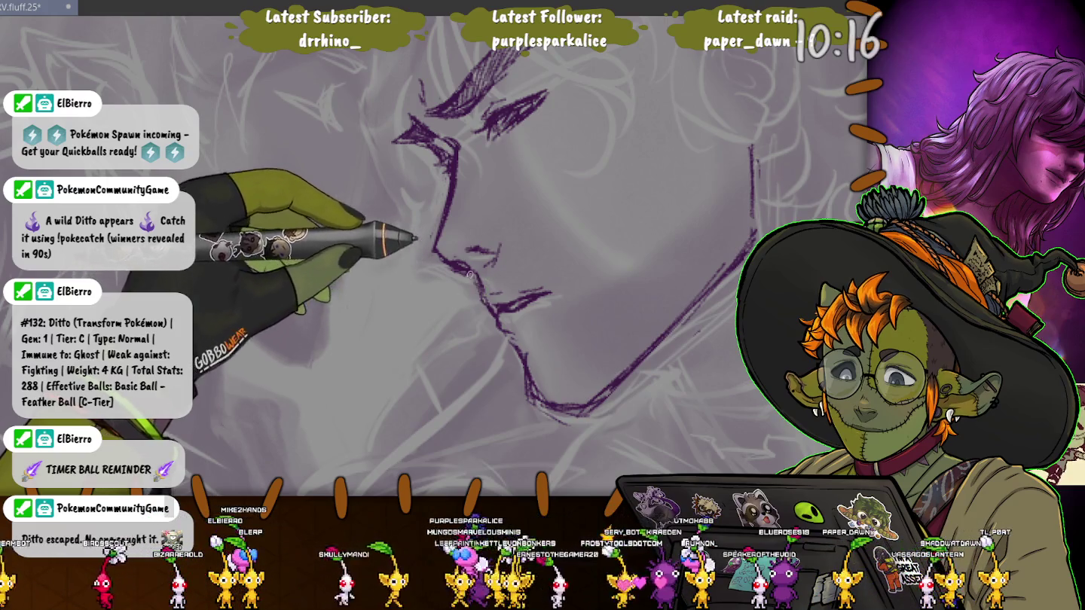
pyautogui.hotkey('ctrl', 'z')
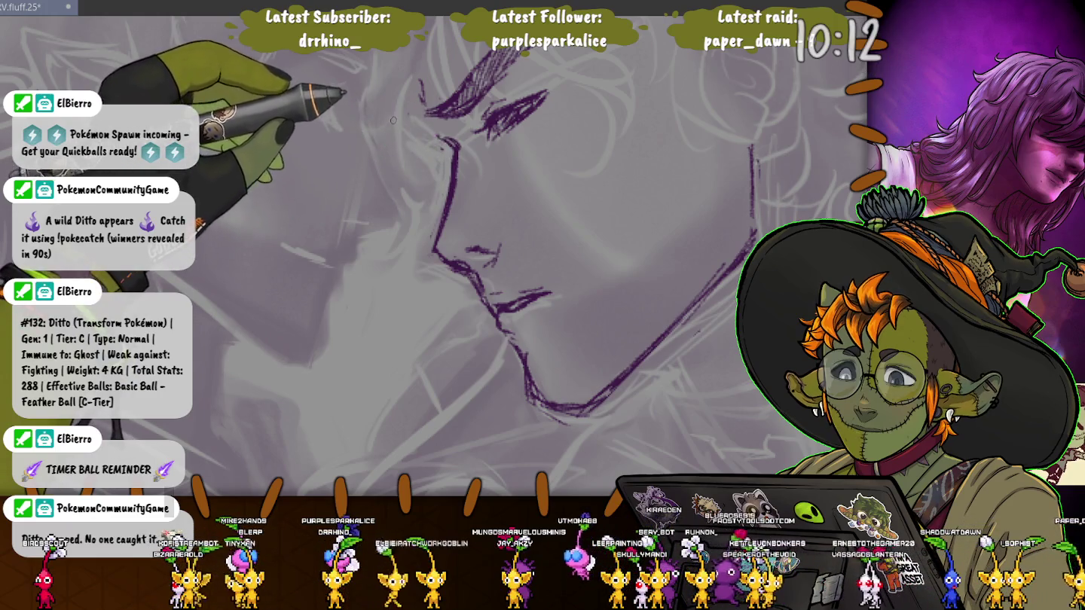
# Add a nose-bridge tick and upper lip line, redraw the eye corner with a fine brush, and rotate the view
pyautogui.moveTo(435, 139); pyautogui.dragTo(453, 146)
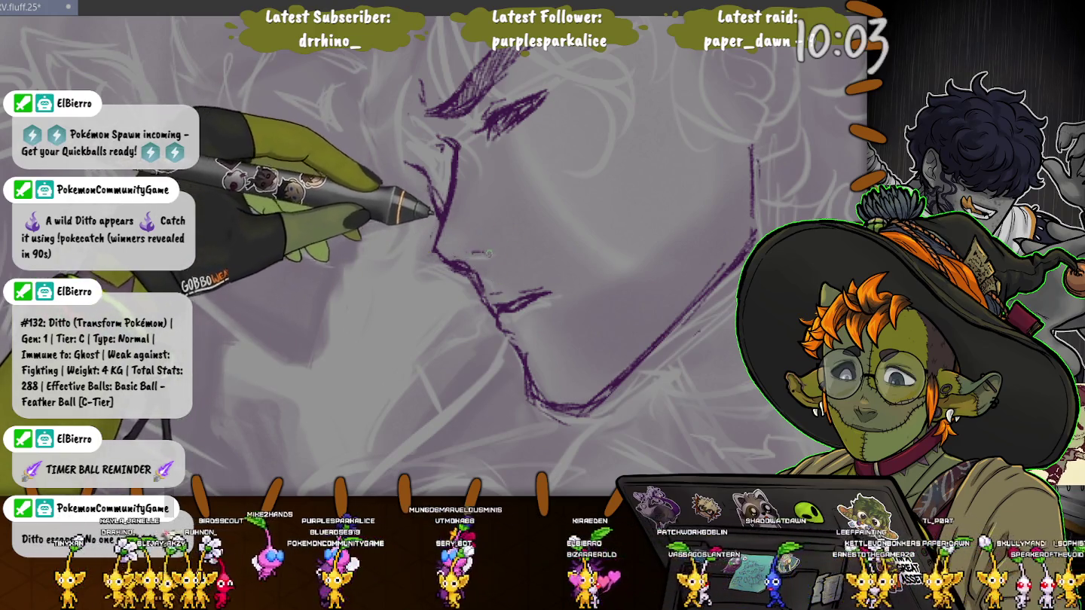
pyautogui.moveTo(469, 250); pyautogui.dragTo(490, 256)
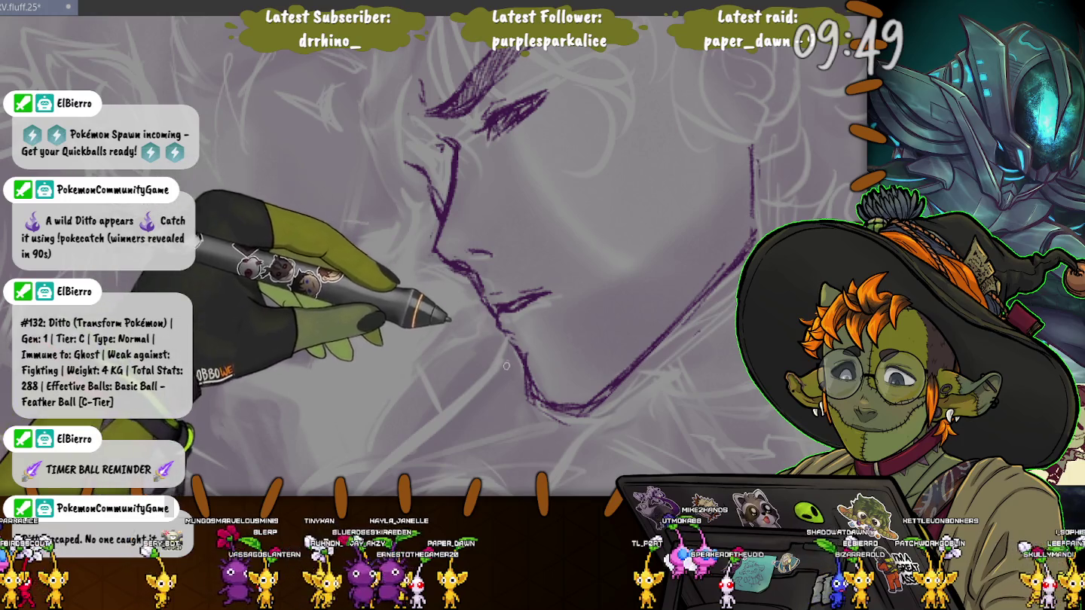
pyautogui.press(']')
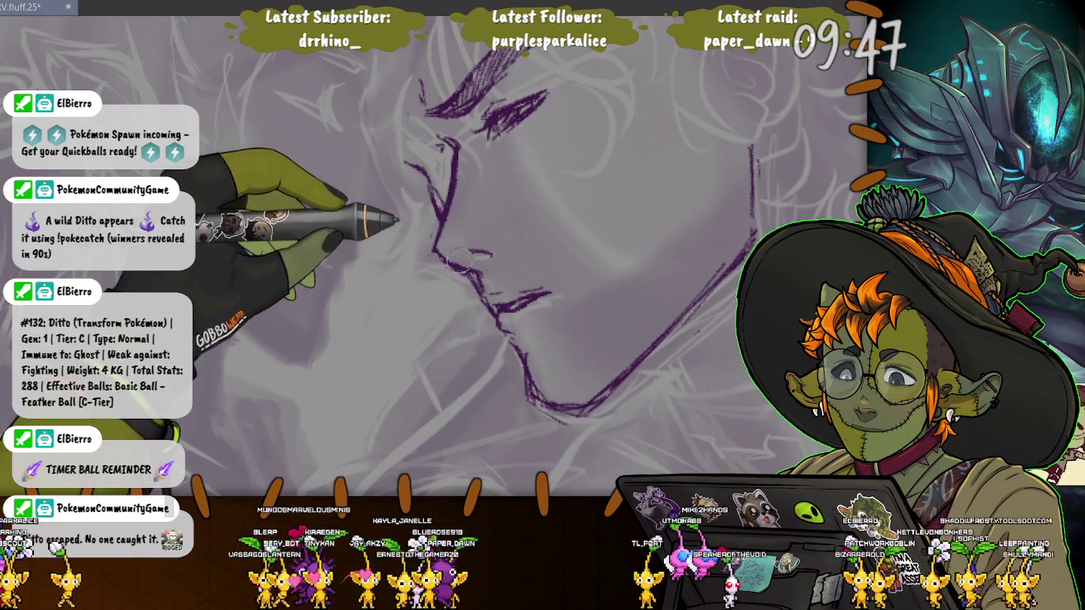
pyautogui.press('[')
pyautogui.press('[')
pyautogui.press('[')
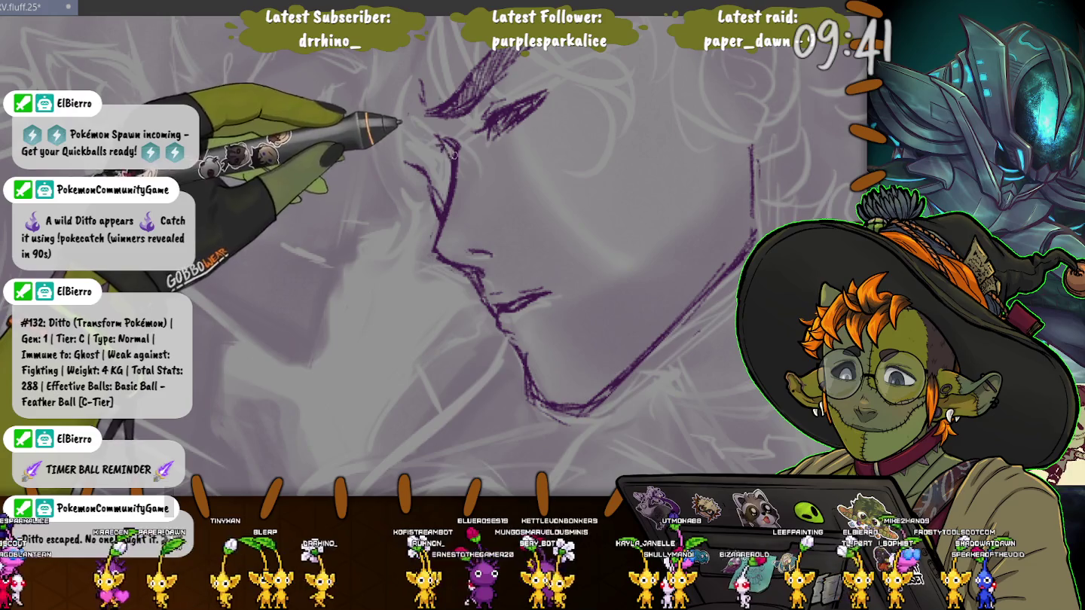
pyautogui.moveTo(435, 139); pyautogui.dragTo(451, 152)
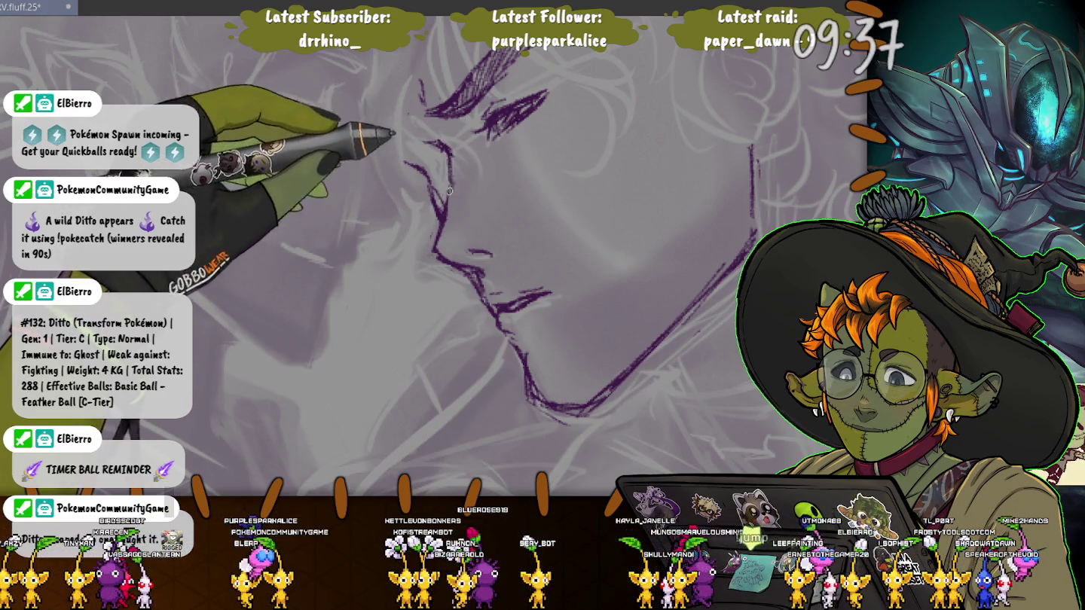
pyautogui.moveTo(429, 150); pyautogui.dragTo(462, 274)
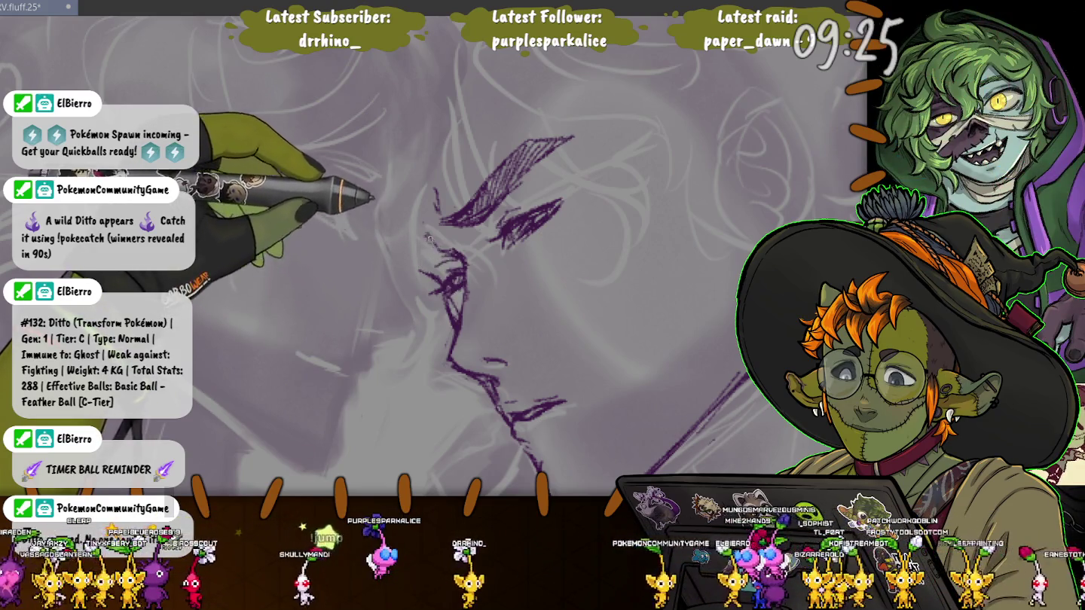
# Add a short stroke along the nose, pan to show the jaw, and select the chin line art
pyautogui.moveTo(424, 236); pyautogui.dragTo(413, 263)
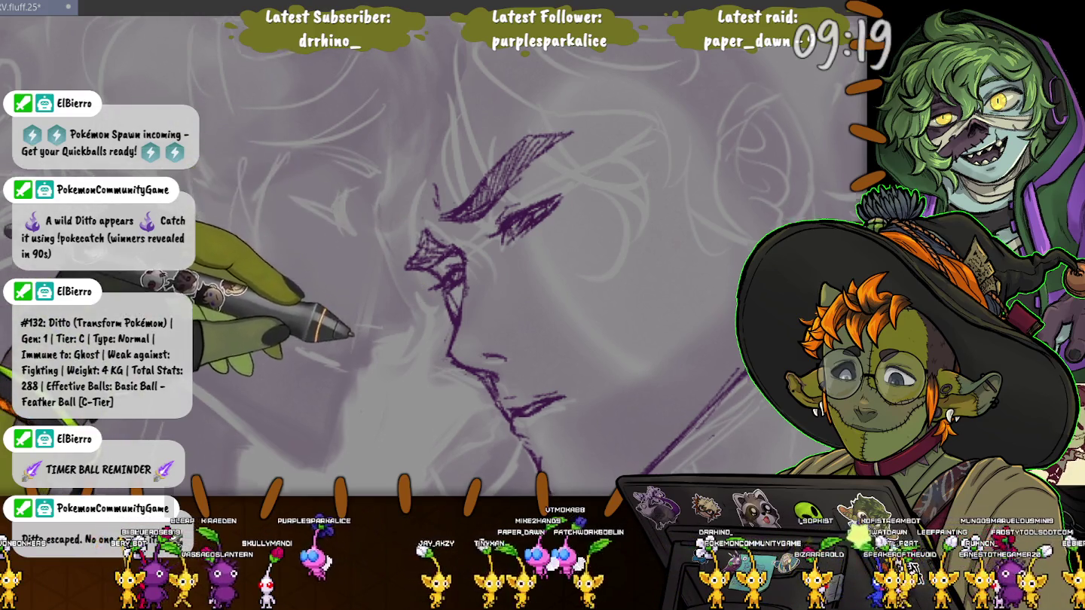
pyautogui.moveTo(420, 261); pyautogui.dragTo(387, 184)
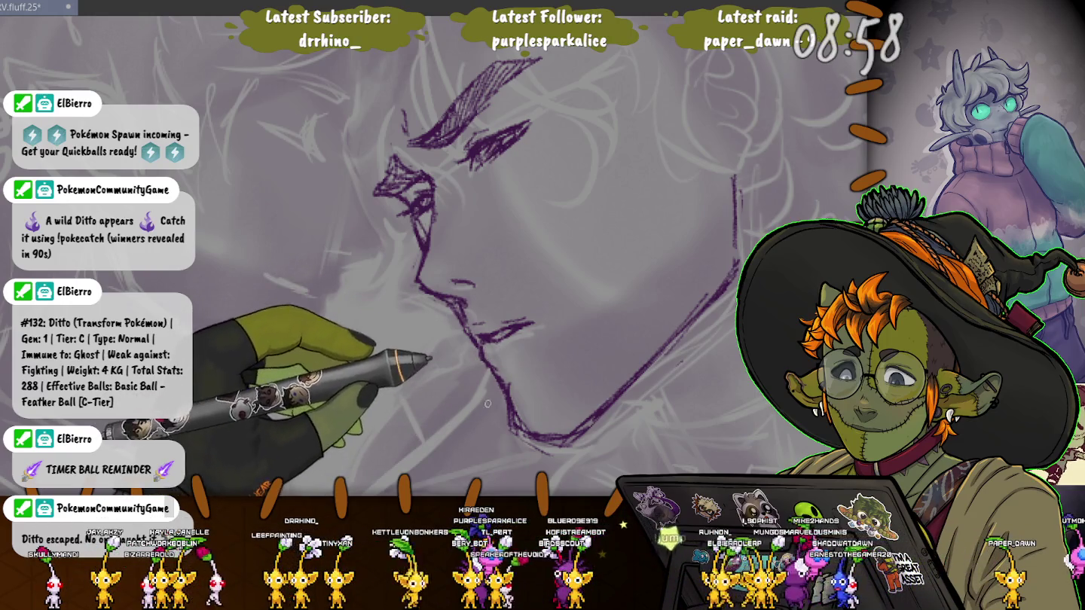
pyautogui.moveTo(487, 403)
pyautogui.mouseDown()
pyautogui.moveTo(493, 476)
pyautogui.moveTo(515, 451)
pyautogui.mouseUp()
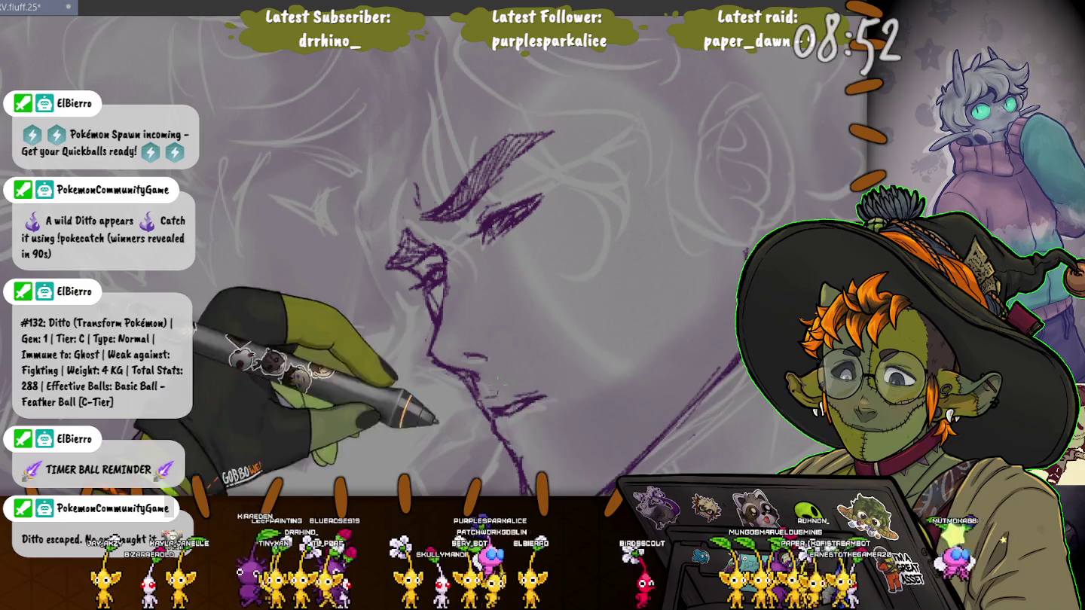
pyautogui.moveTo(482, 369); pyautogui.dragTo(524, 395)
# Free-transform the selected chin lines, commit and deselect, then mirror the view to check the profile
pyautogui.hotkey('ctrl', 't')
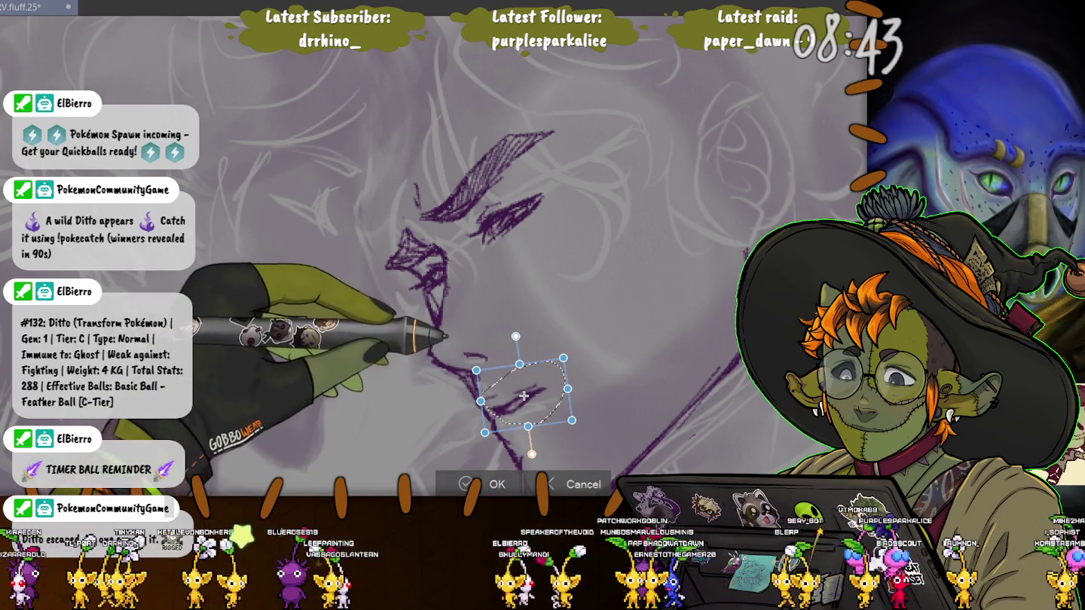
pyautogui.click(489, 484)
pyautogui.hotkey('ctrl', 'd')
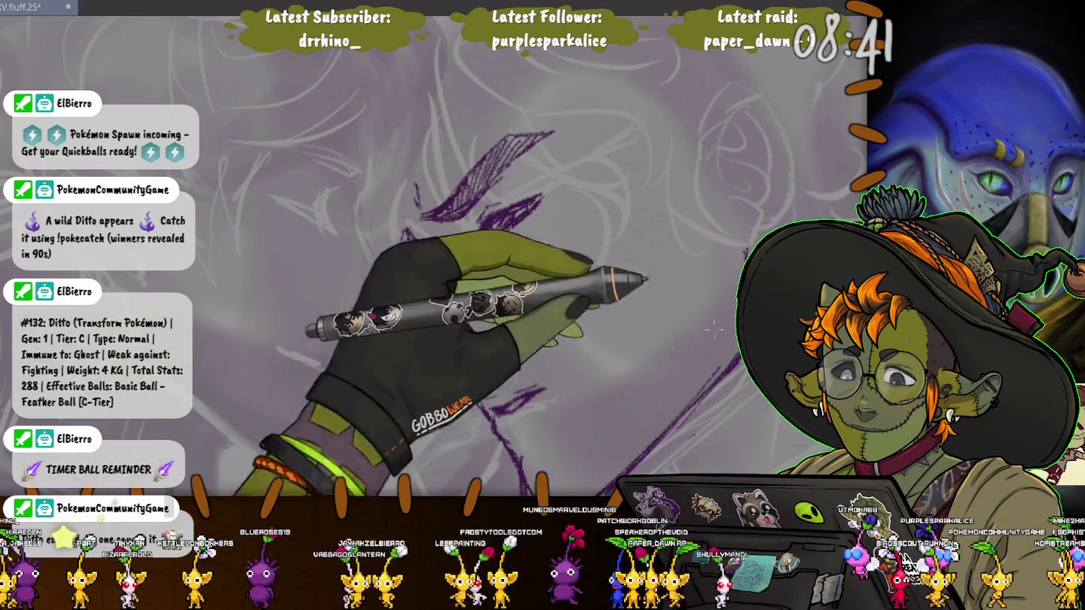
pyautogui.press('m')
pyautogui.press('m')
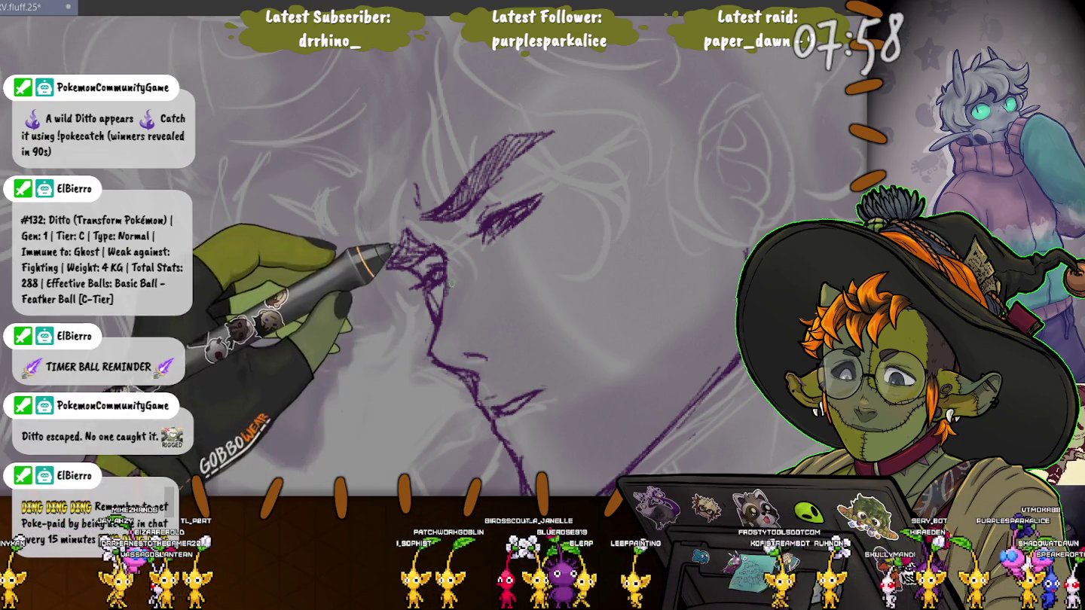
# Pan to review the inked purple profile and save the drawing with Ctrl+S
pyautogui.moveTo(288, 363); pyautogui.dragTo(402, 390)
pyautogui.moveTo(645, 448); pyautogui.dragTo(539, 459)
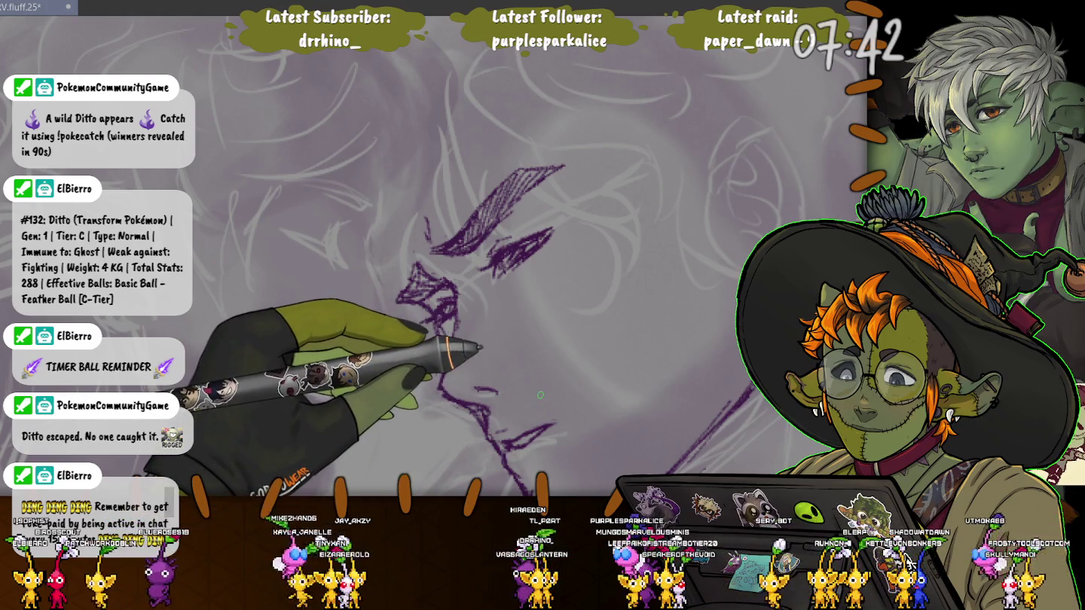
pyautogui.hotkey('ctrl', 's')
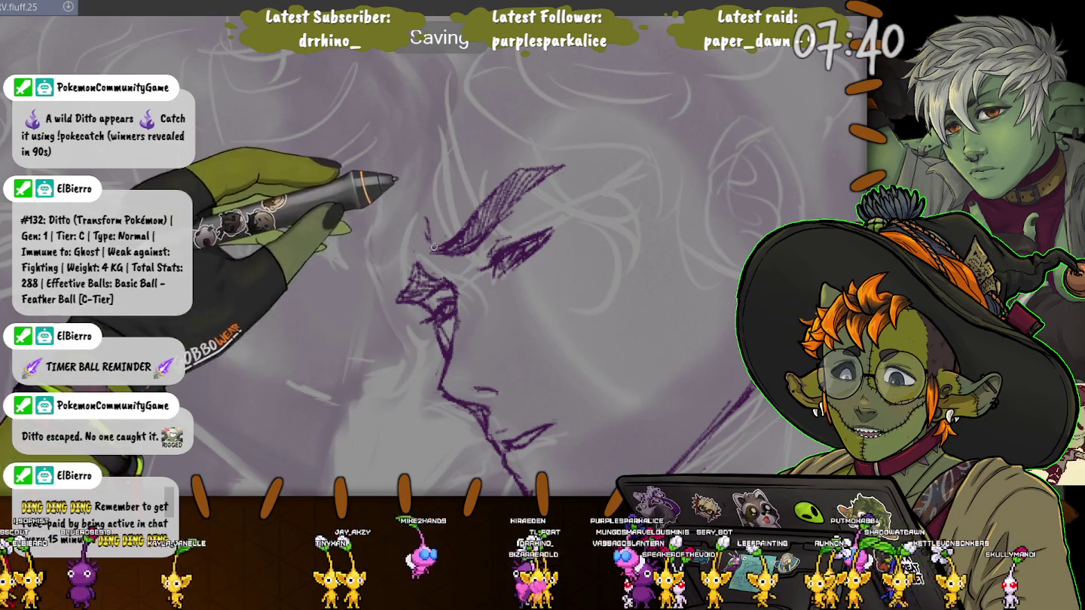
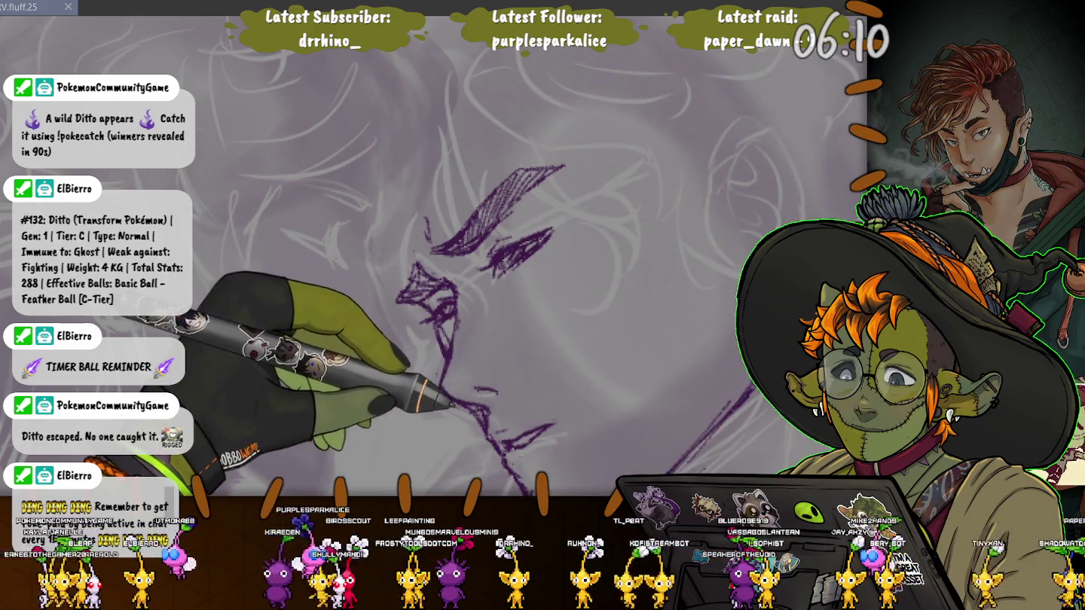
# Move the lasso-selected purple stroke under the lips a few pixels down, then pan to the chin
pyautogui.moveTo(517, 450); pyautogui.dragTo(503, 446)
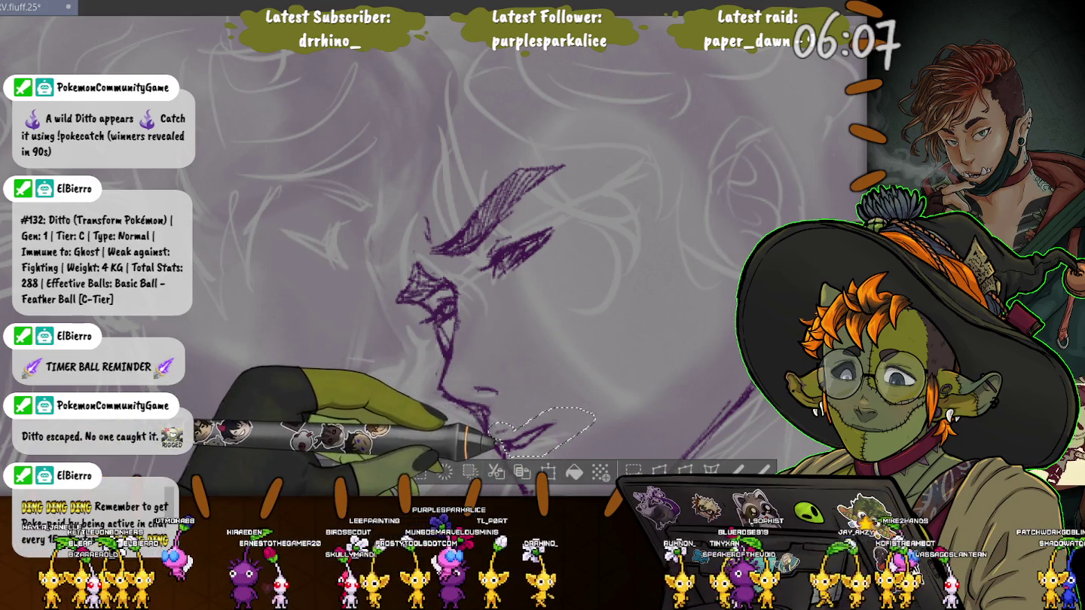
pyautogui.hotkey('ctrl', 't')
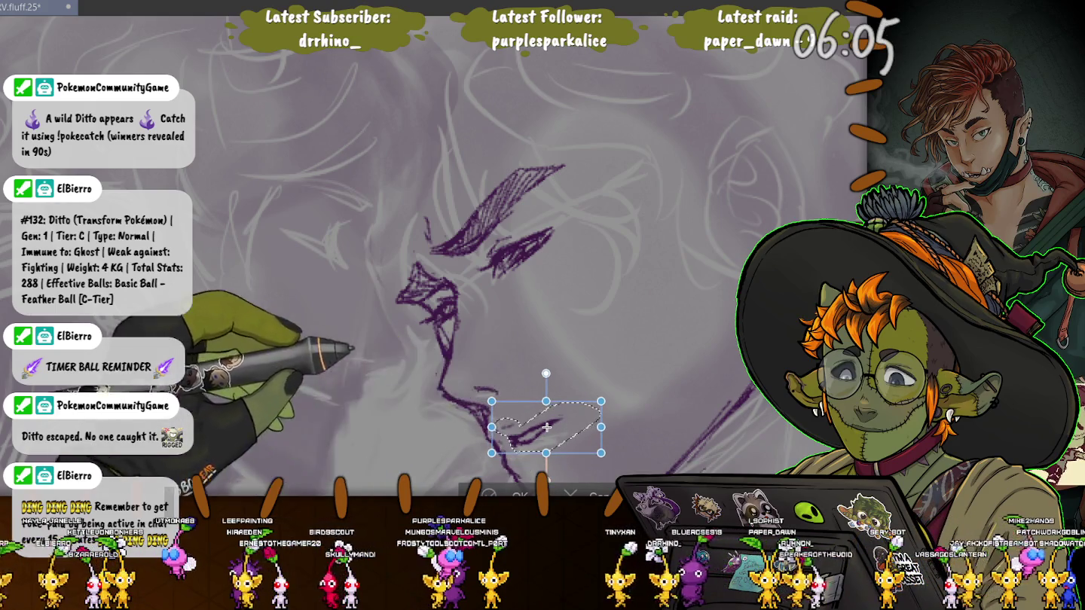
pyautogui.moveTo(546, 427); pyautogui.dragTo(549, 430)
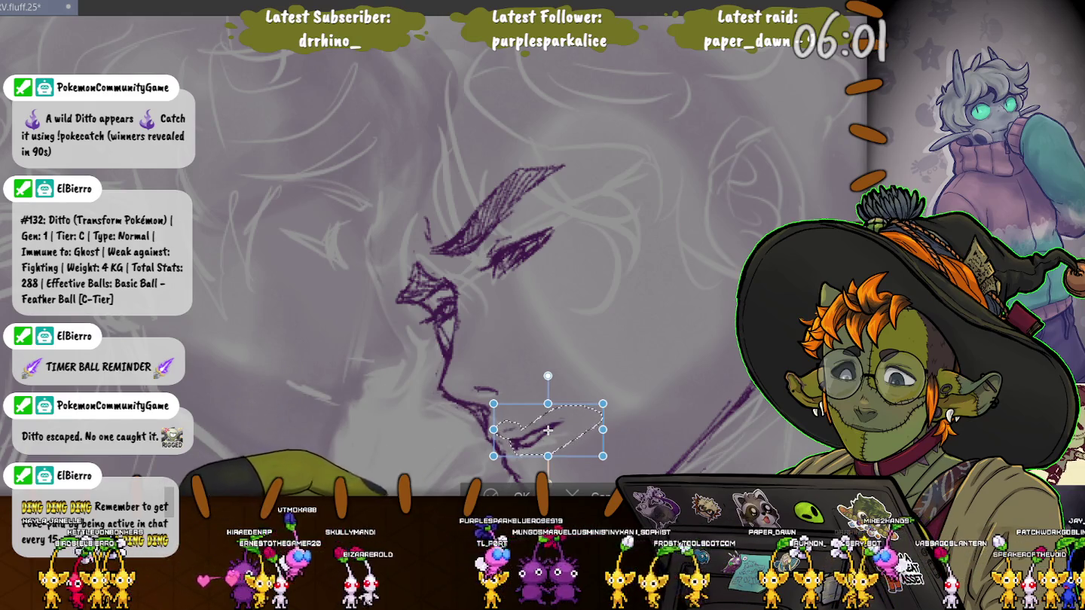
pyautogui.press('Return')
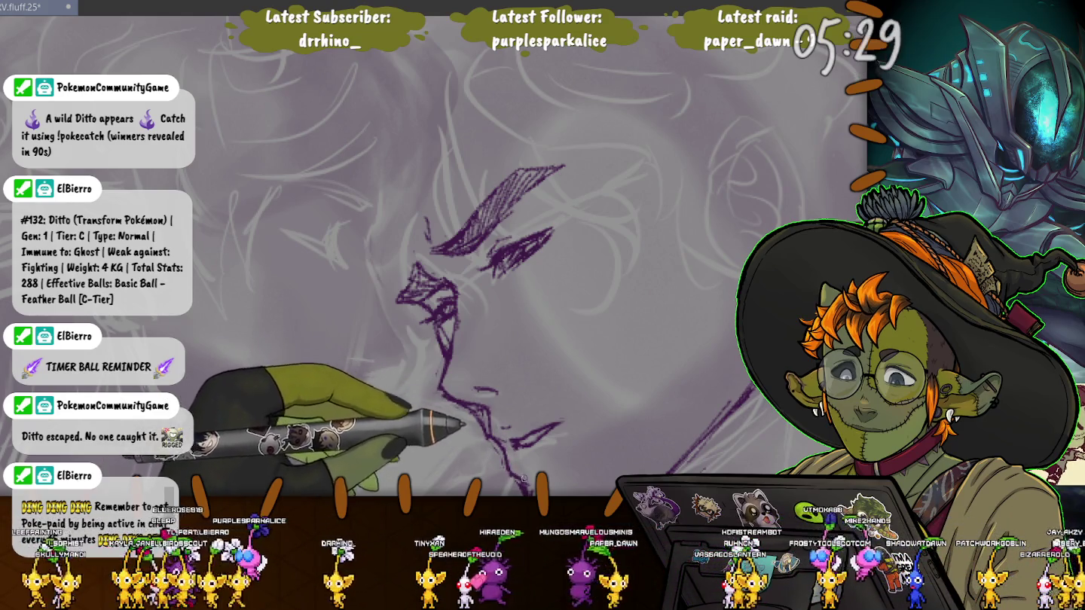
pyautogui.moveTo(492, 408); pyautogui.dragTo(477, 392)
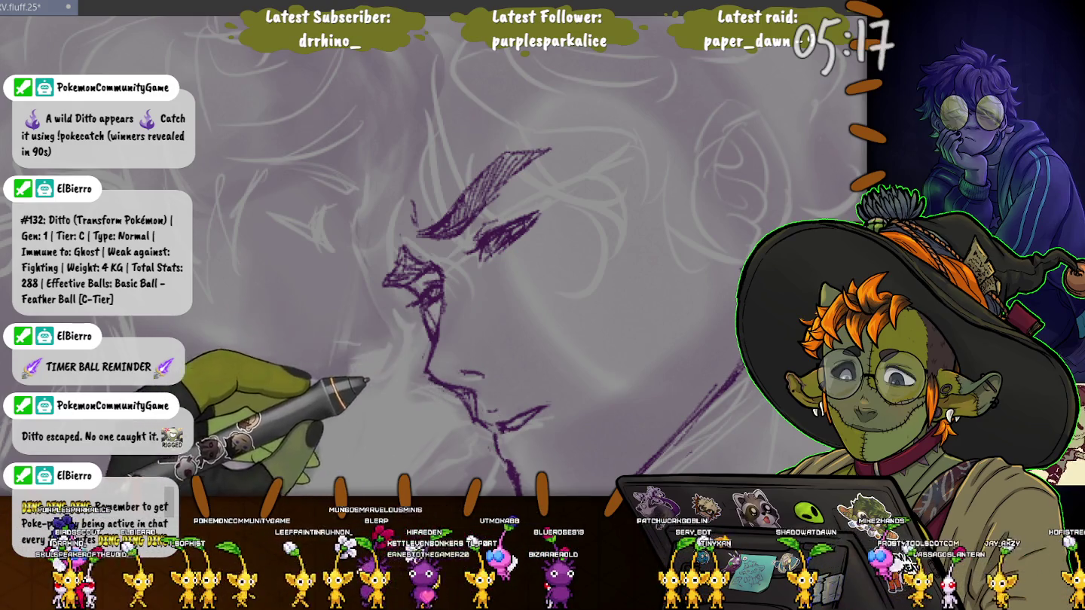
# Undo the stray jaw stroke and redraw the nose and mouth line, extending the chin
pyautogui.moveTo(518, 468); pyautogui.dragTo(455, 397)
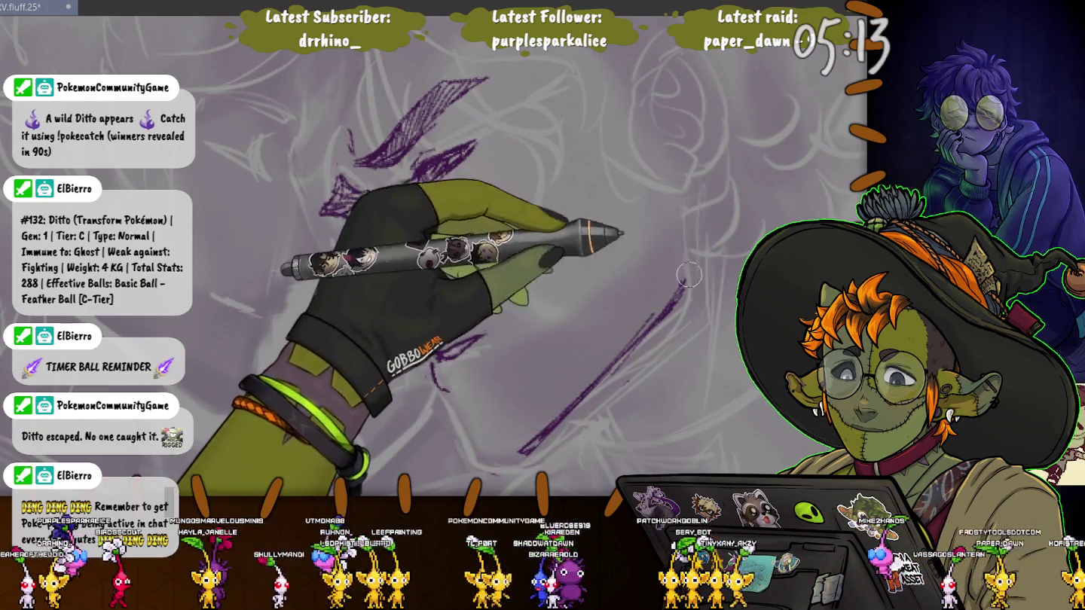
pyautogui.hotkey('ctrl', 'z')
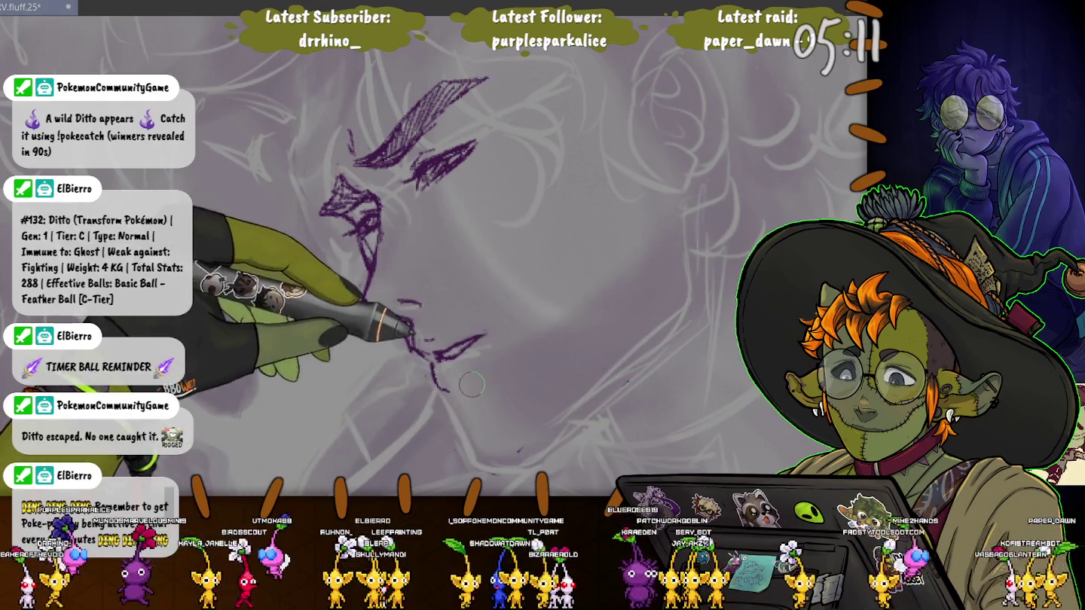
pyautogui.moveTo(361, 298); pyautogui.dragTo(411, 351)
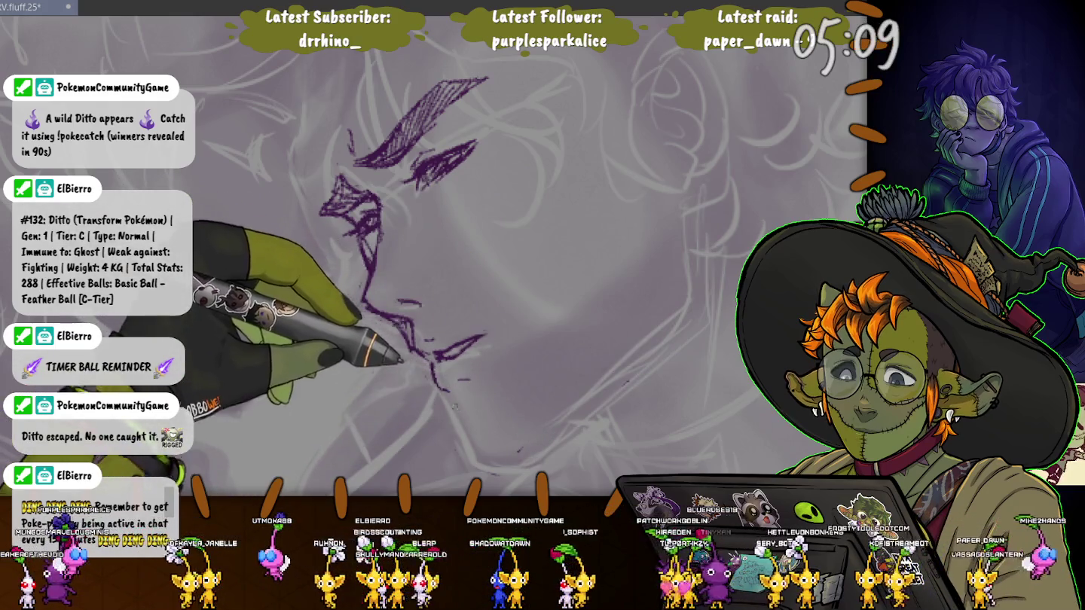
pyautogui.moveTo(450, 393); pyautogui.dragTo(463, 436)
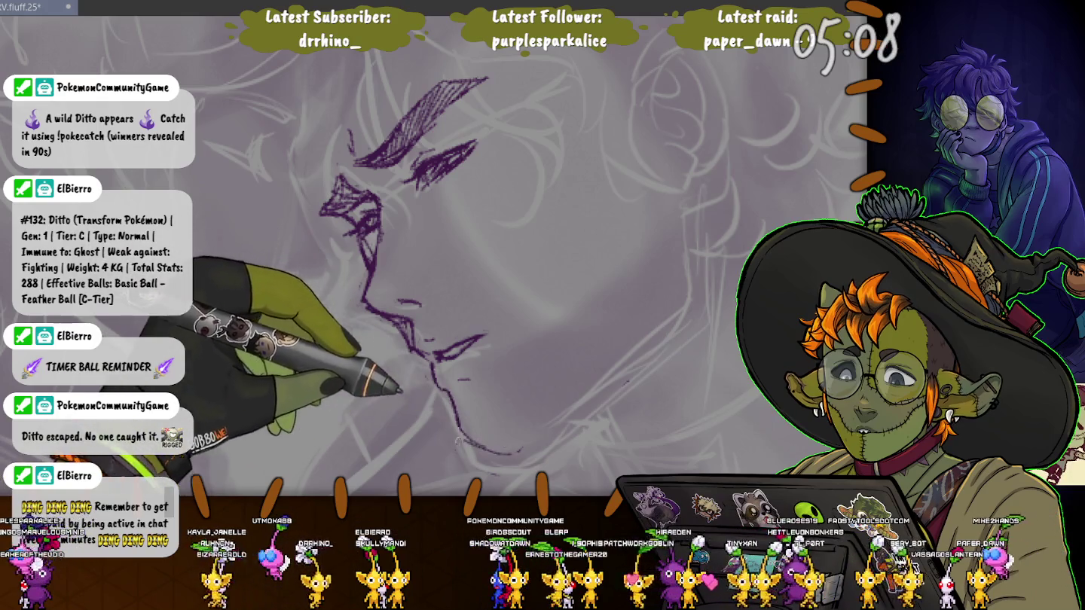
pyautogui.moveTo(404, 354); pyautogui.dragTo(418, 335)
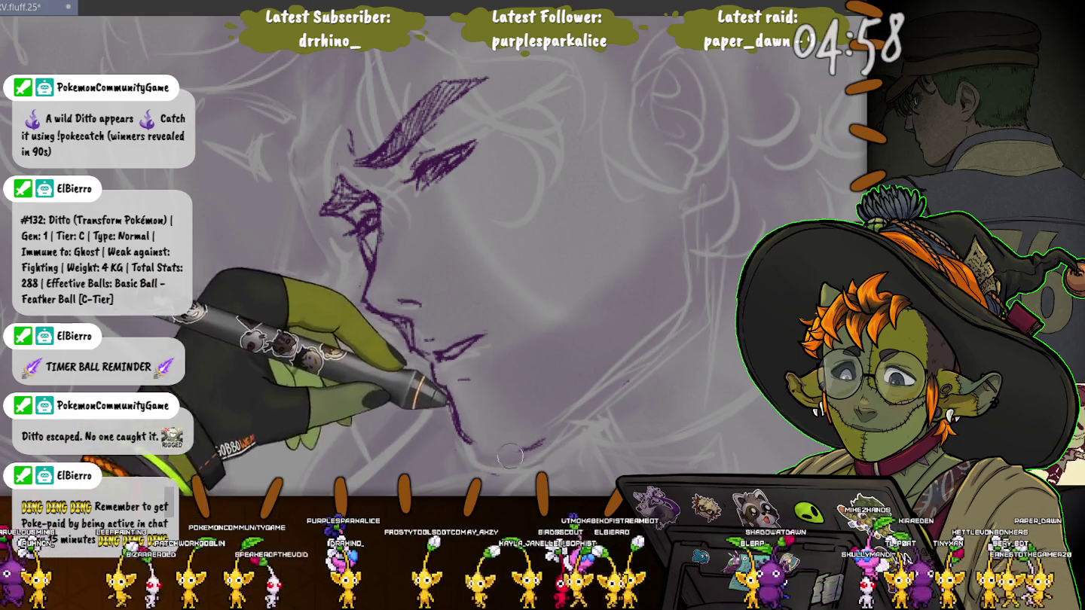
# Replace the lower chin curve, draw the jawline and new chin curve, and start the neck line
pyautogui.moveTo(482, 450); pyautogui.dragTo(525, 468)
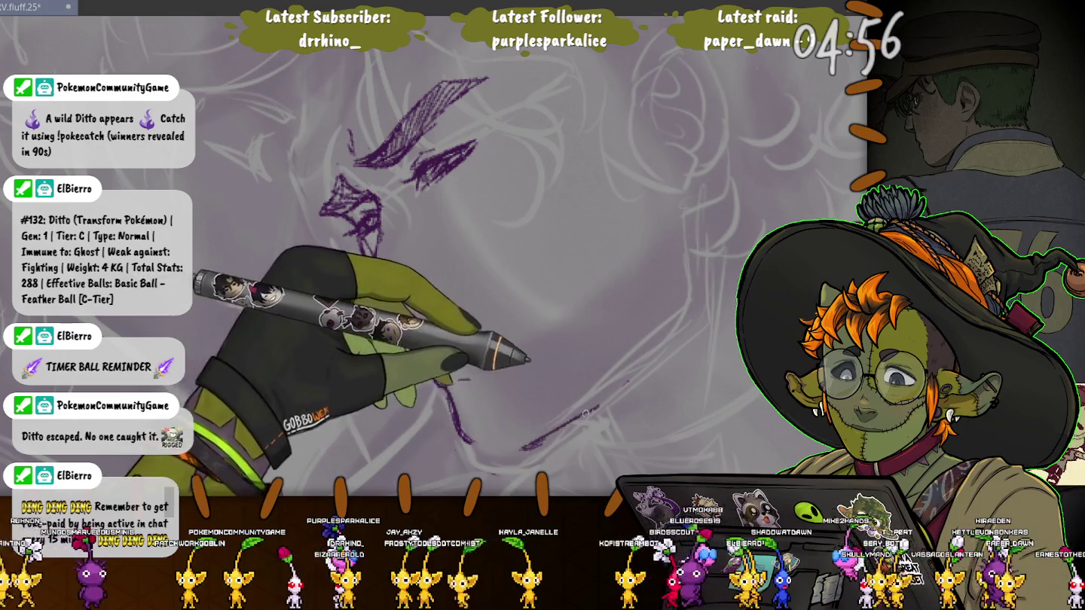
pyautogui.moveTo(599, 407); pyautogui.dragTo(512, 452)
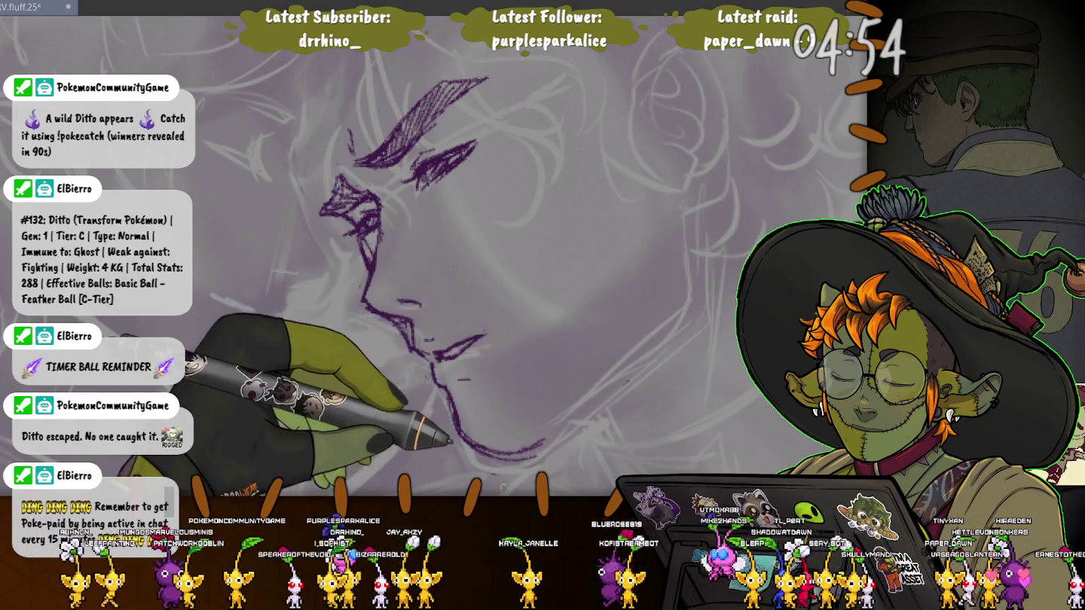
pyautogui.moveTo(451, 400); pyautogui.dragTo(550, 445)
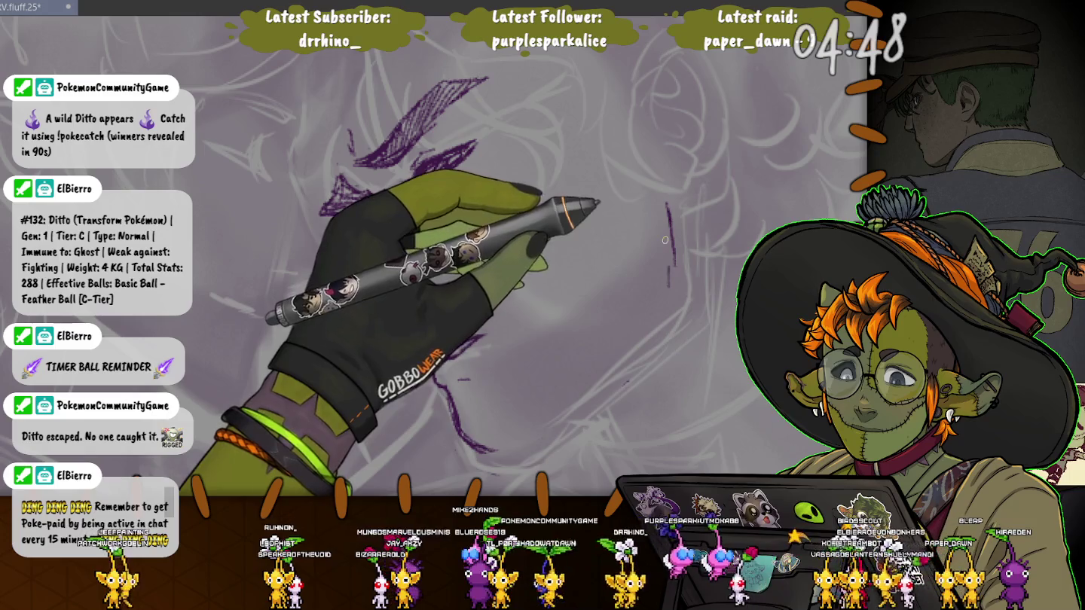
pyautogui.moveTo(667, 203)
pyautogui.mouseDown()
pyautogui.moveTo(647, 323)
pyautogui.moveTo(543, 412)
pyautogui.mouseUp()
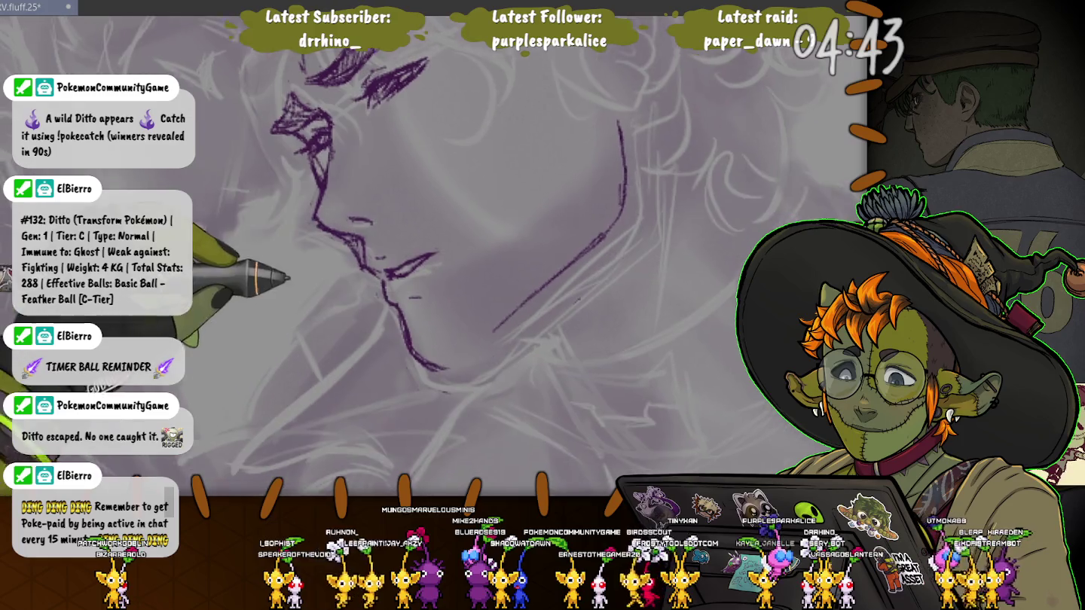
# Lengthen the jawline toward the neck and draw two long diagonal neck lines on the right
pyautogui.moveTo(464, 398); pyautogui.dragTo(416, 315)
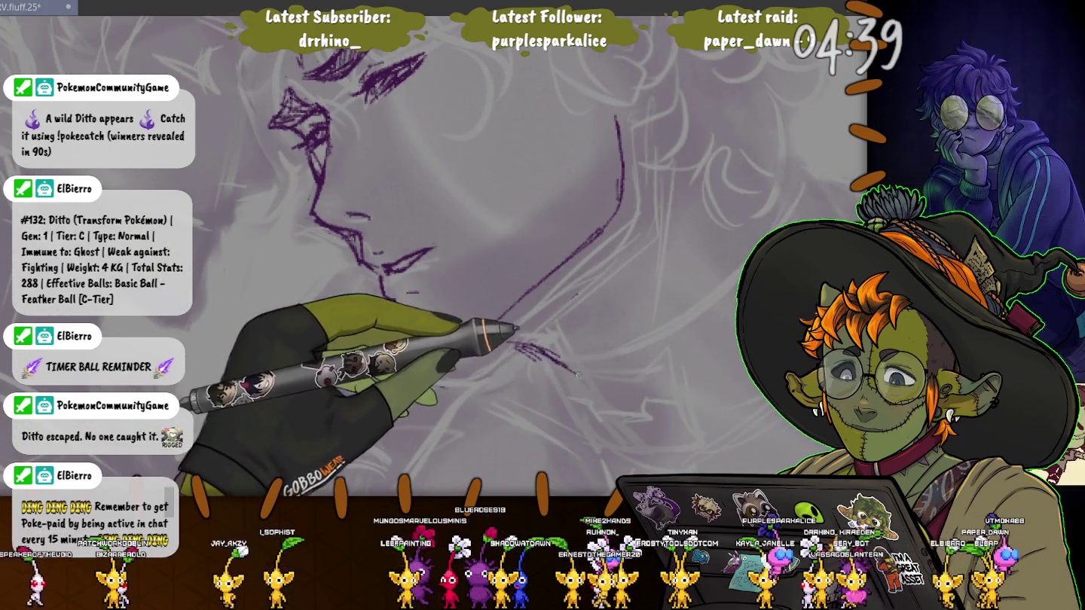
pyautogui.moveTo(518, 345); pyautogui.dragTo(614, 392)
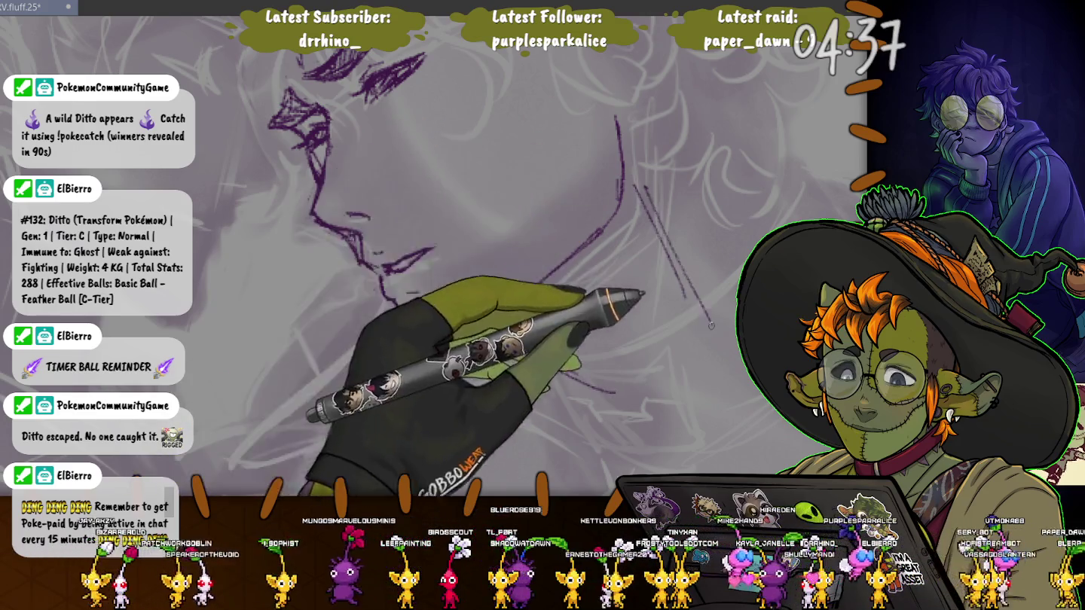
pyautogui.moveTo(641, 154); pyautogui.dragTo(712, 324)
pyautogui.moveTo(632, 185); pyautogui.dragTo(681, 298)
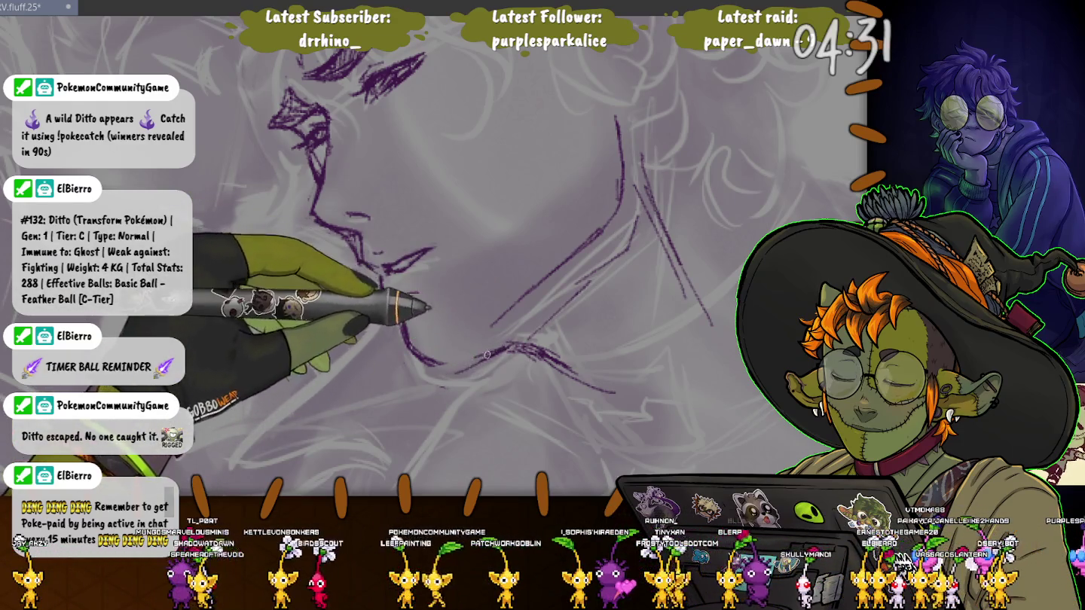
# Join the chin stroke to the jawline, thicken it, then zoom out and begin the cheek line
pyautogui.moveTo(470, 362); pyautogui.dragTo(407, 348)
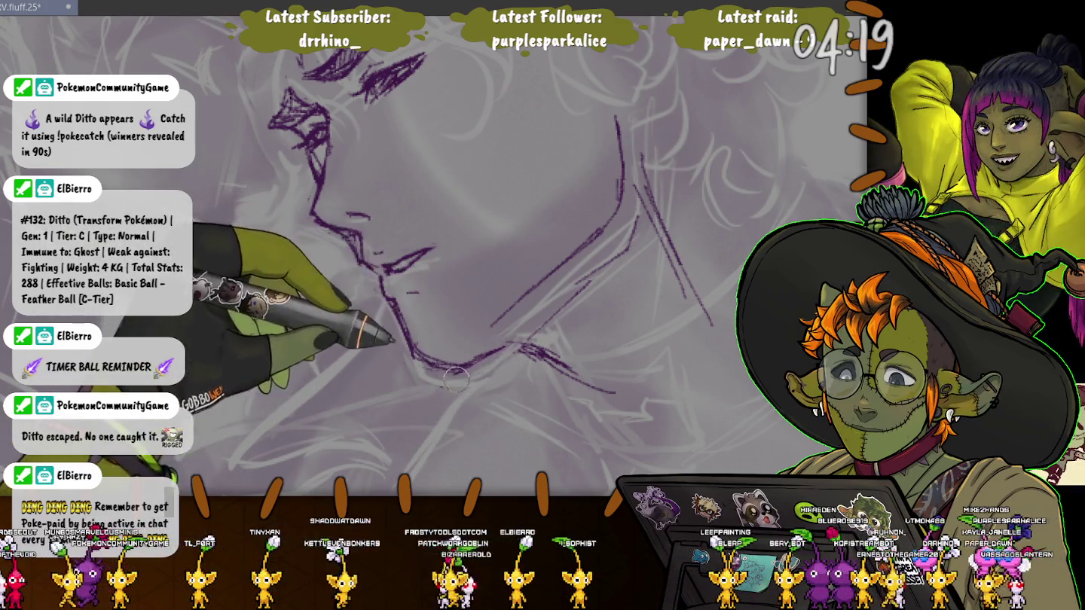
pyautogui.moveTo(456, 379); pyautogui.dragTo(538, 352)
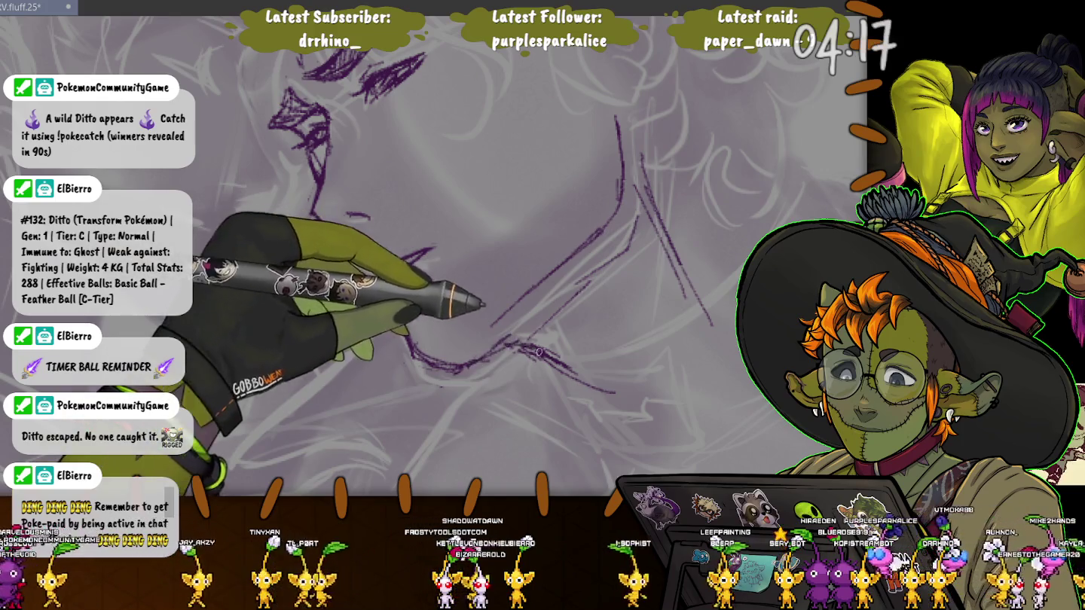
pyautogui.hotkey('ctrl', '-')
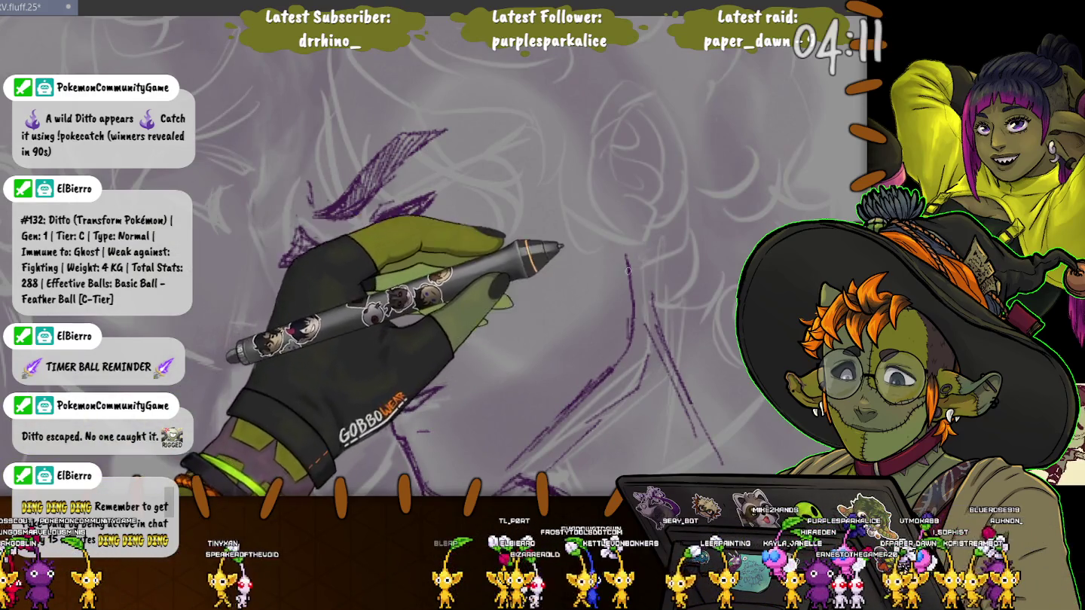
pyautogui.moveTo(629, 260)
pyautogui.mouseDown()
pyautogui.moveTo(649, 135)
pyautogui.moveTo(576, 148)
pyautogui.mouseUp()
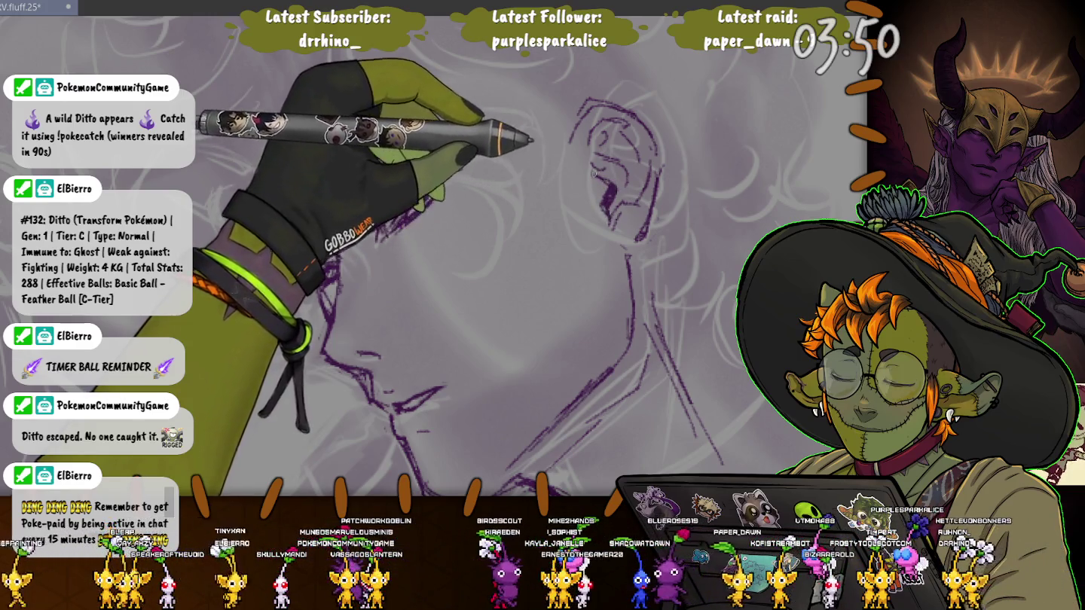
# Draw the cheek line and curved hair strokes near the ear and brow
pyautogui.moveTo(331, 196); pyautogui.dragTo(441, 136)
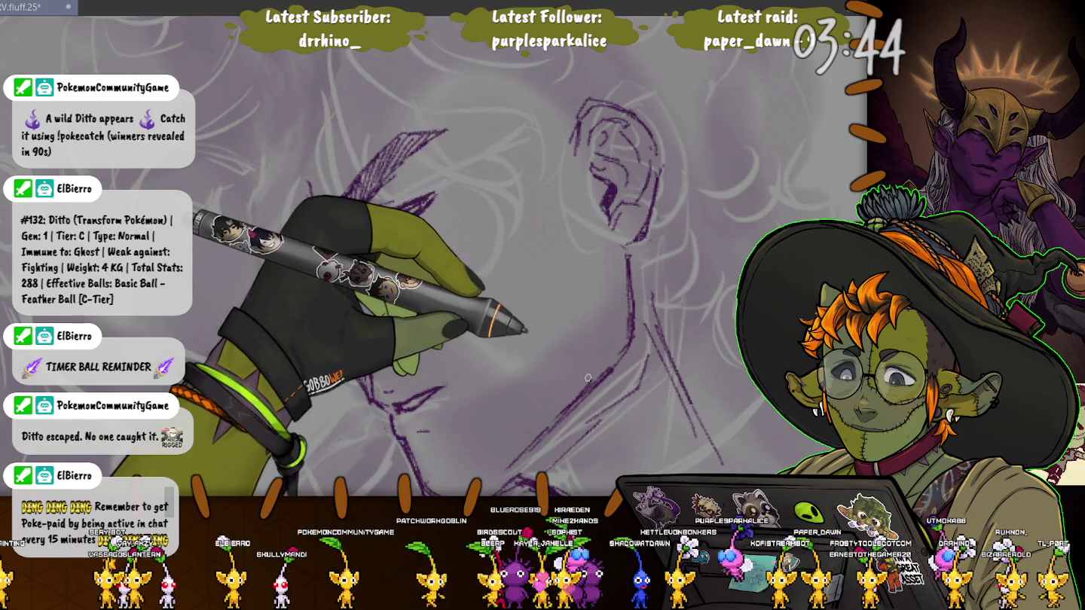
pyautogui.scroll(2, 442, 258)
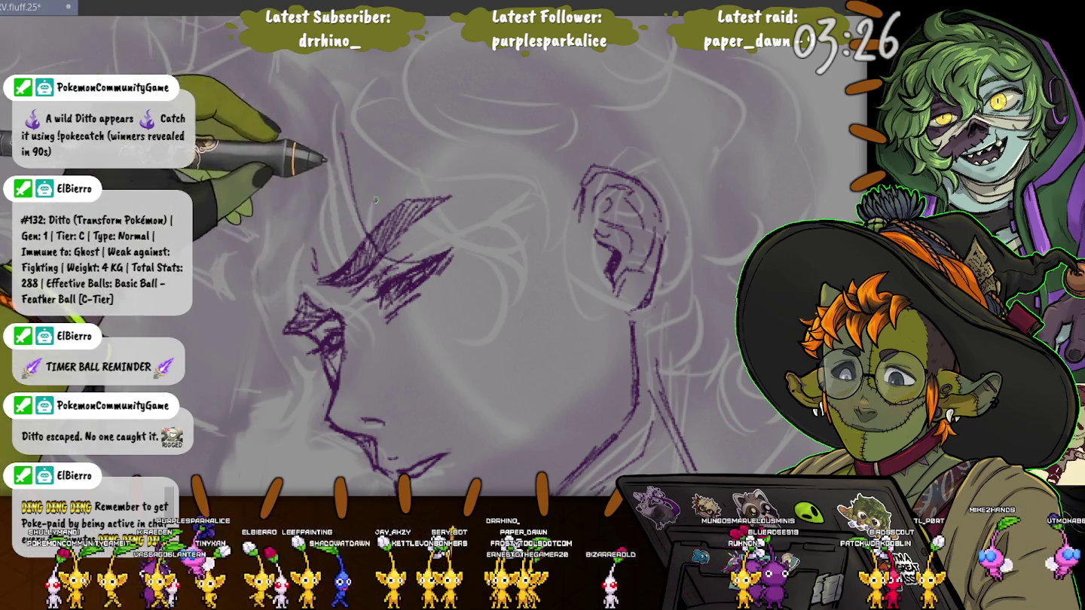
pyautogui.moveTo(473, 218); pyautogui.dragTo(493, 334)
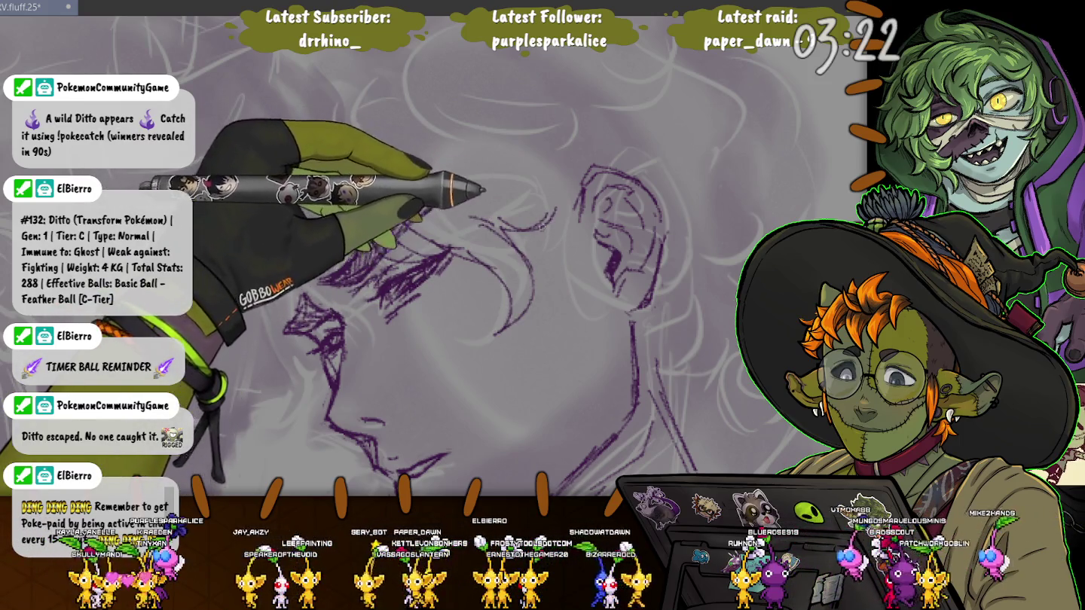
pyautogui.moveTo(528, 215); pyautogui.dragTo(525, 282)
# Hatch the eyebrow, outline the eye, and sketch the hairline at the top of the head
pyautogui.moveTo(451, 200); pyautogui.dragTo(320, 283)
pyautogui.moveTo(287, 332); pyautogui.dragTo(343, 316)
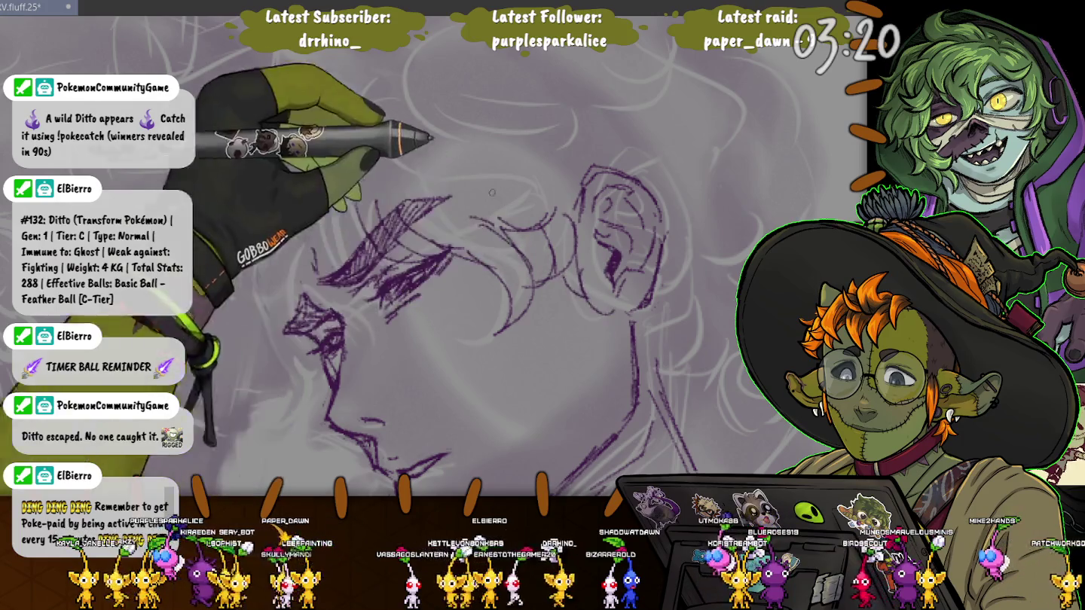
pyautogui.moveTo(368, 65); pyautogui.dragTo(405, 245)
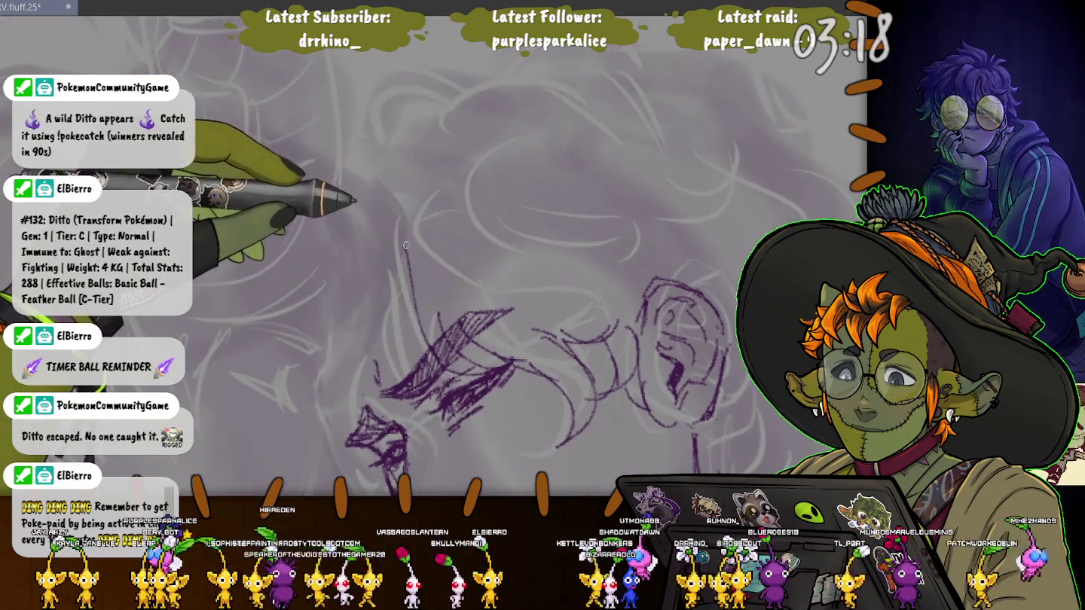
pyautogui.moveTo(333, 177); pyautogui.dragTo(393, 164)
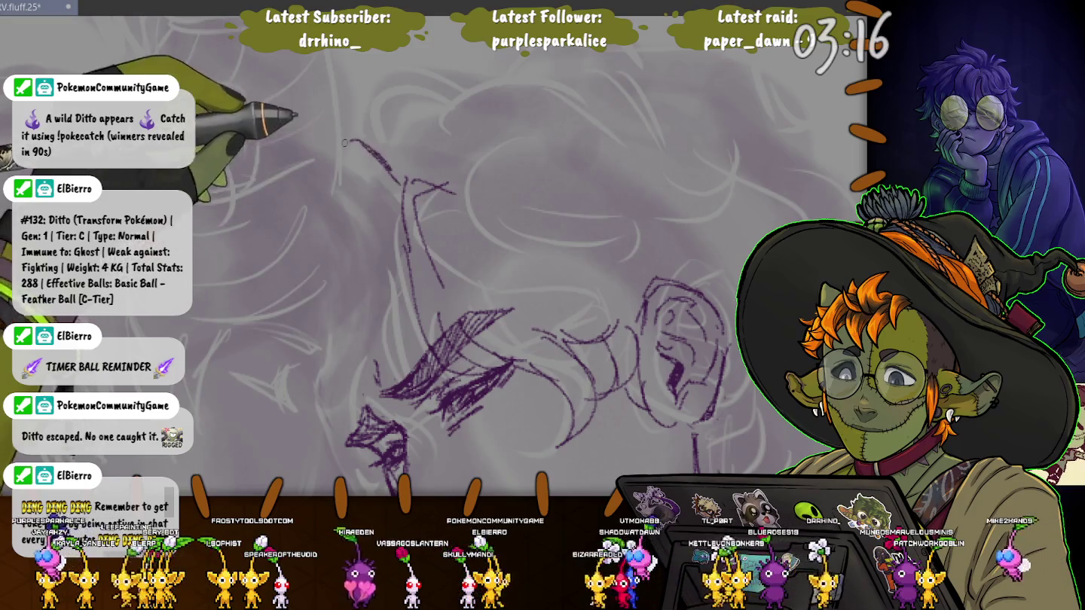